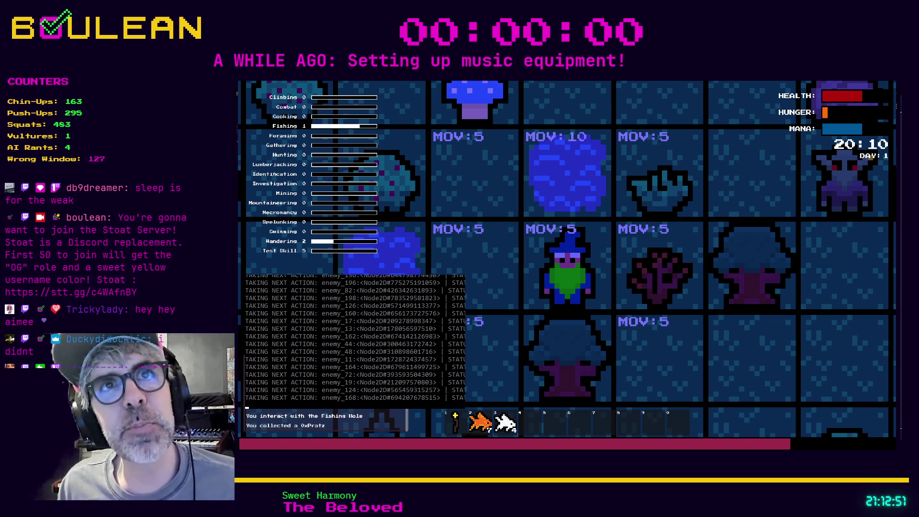
Step: Show INT tile labels and grab the bush's stick, then stop the game and return to enemy.gd
click(583, 230)
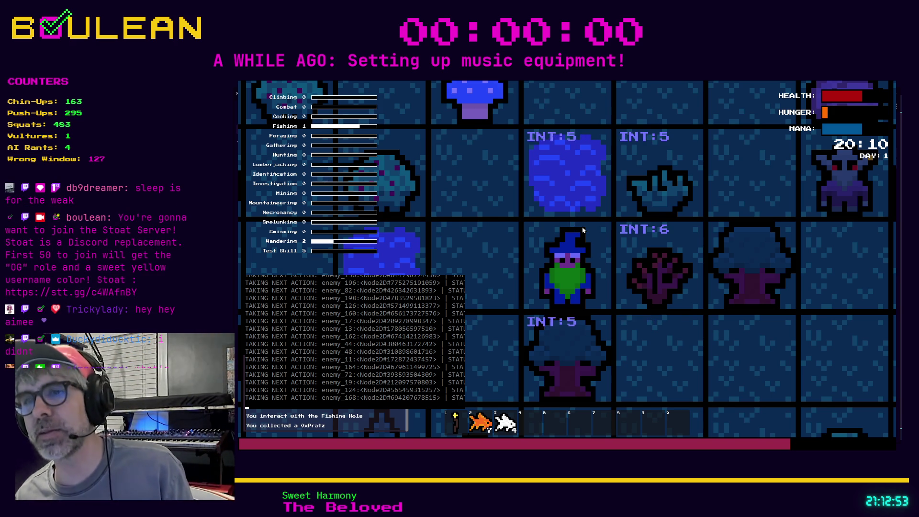
click(684, 239)
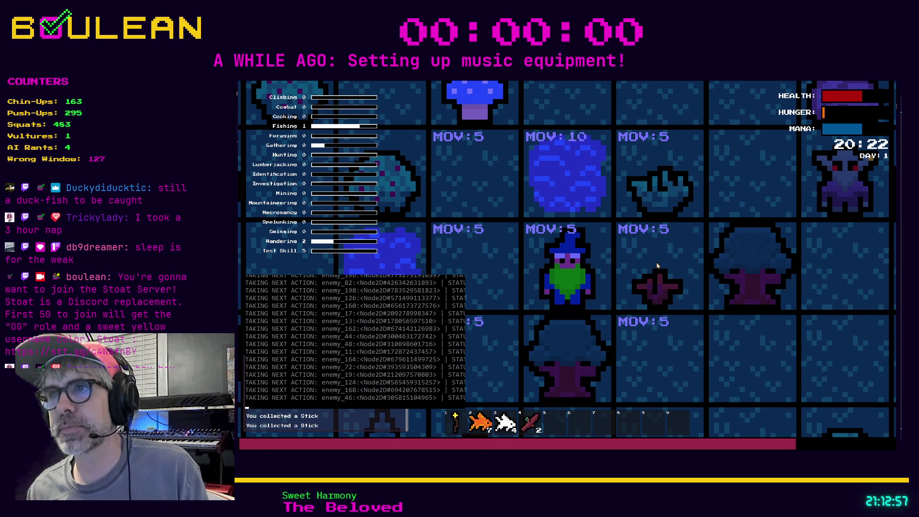
key(F8)
click(611, 273)
click(507, 288)
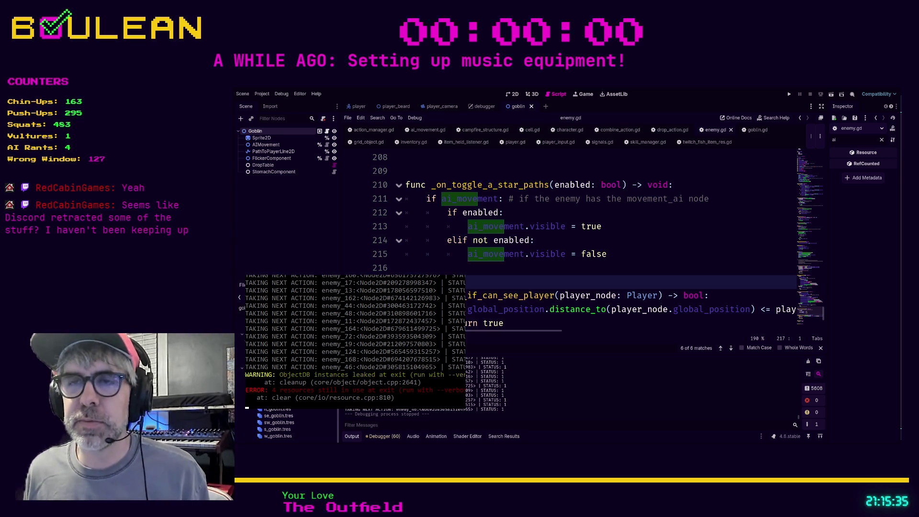
Step: Run the game, walk the wizard south and west a few turns, then stop and return to enemy.gd
click(415, 264)
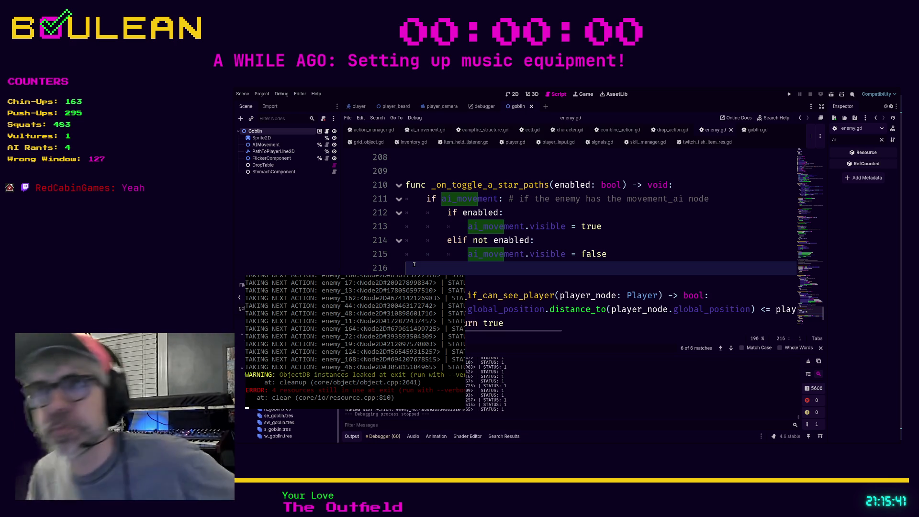
click(527, 282)
key(F5)
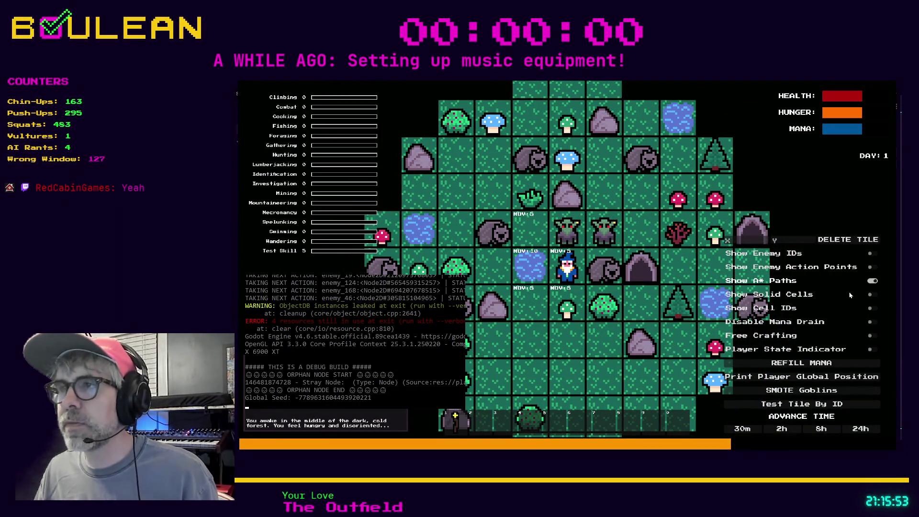
click(607, 328)
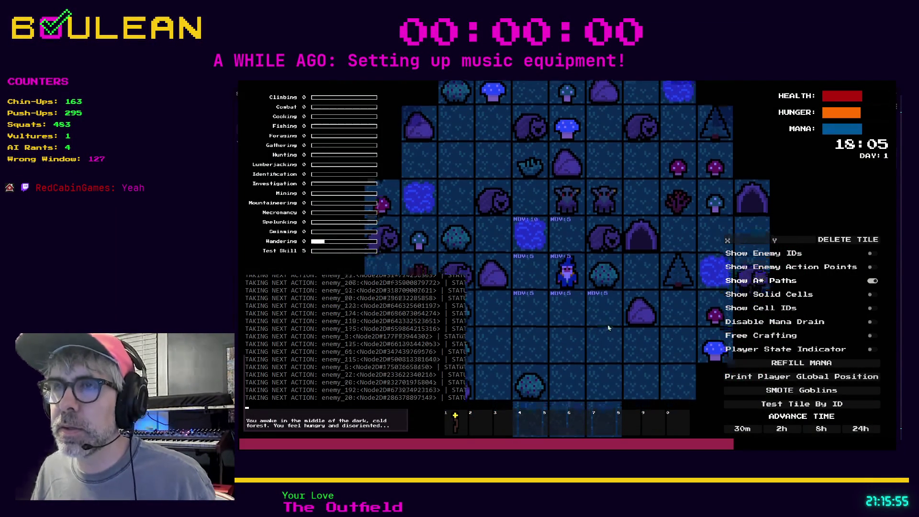
key(Down)
key(Left)
key(Down)
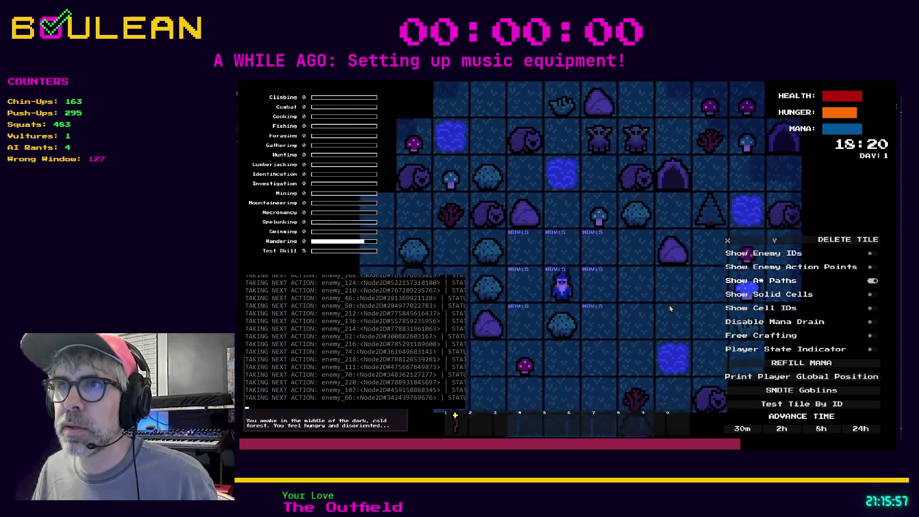
key(Down)
key(F8)
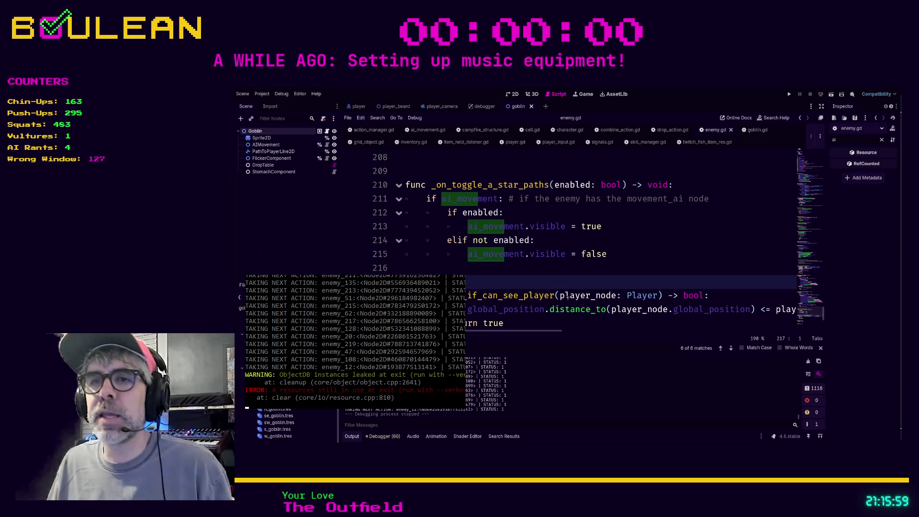
click(539, 268)
Step: Search enemy.gd for 'a_star_paths_sta', cycling between the matches on lines 41 and 210
scroll(539, 268, up, 8)
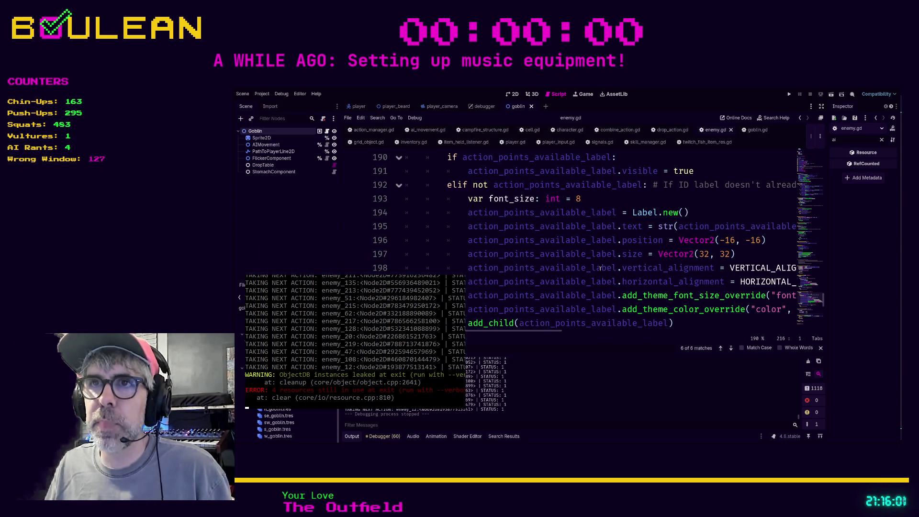
scroll(602, 269, up, 2)
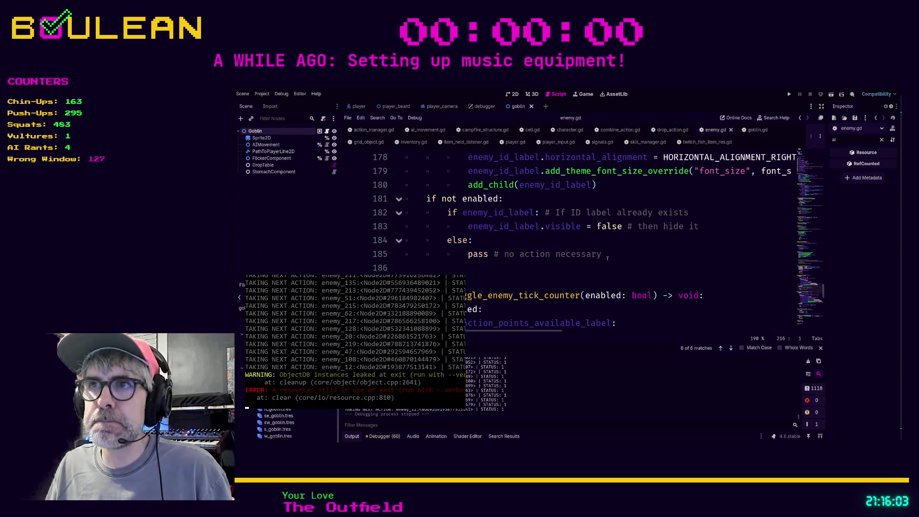
scroll(617, 244, up, 5)
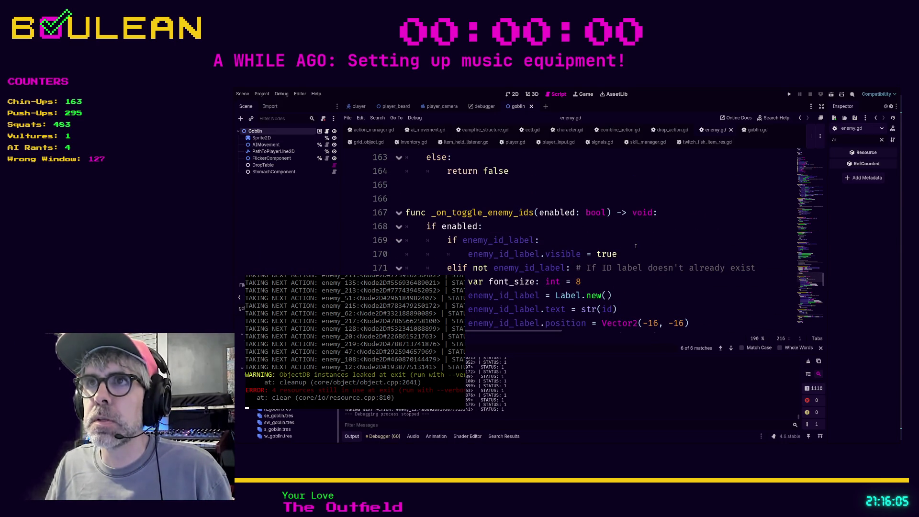
click(616, 194)
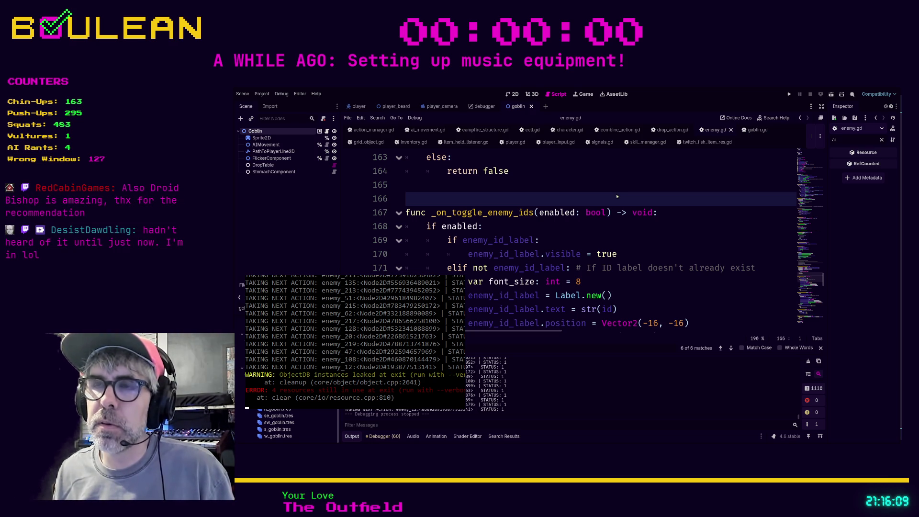
key(ctrl+f)
text(a_star_paths_sta)
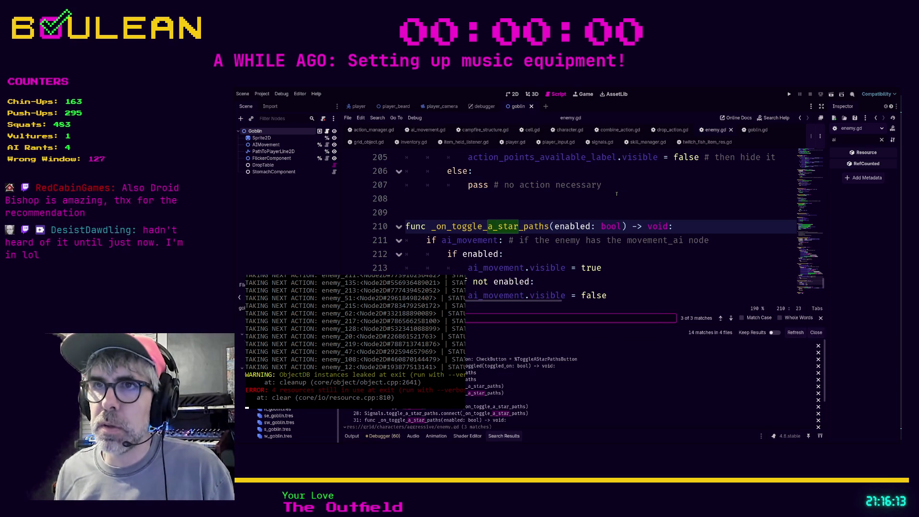
key(Return)
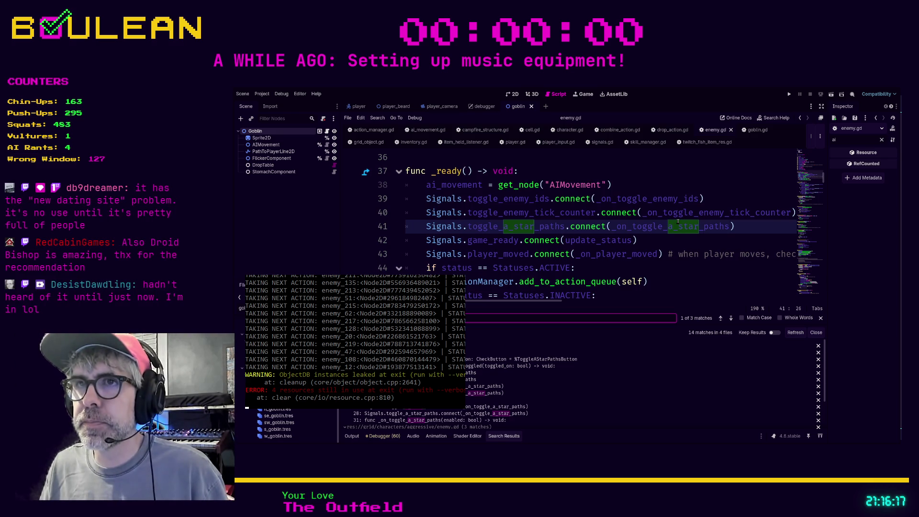
key(Return)
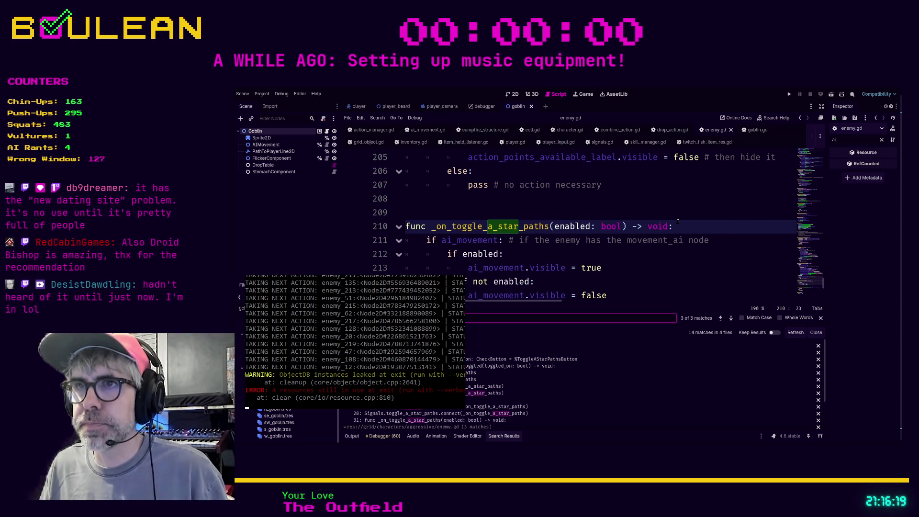
key(Return)
click(693, 252)
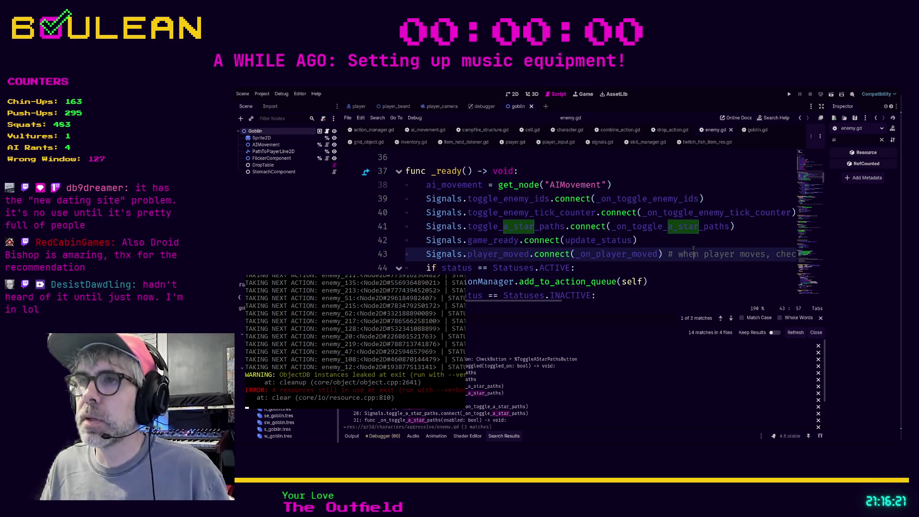
Step: Search enemy.gd for 'move' and open the ai_movement.gd script
key(ctrl+f)
text(move)
key(Return)
key(Return)
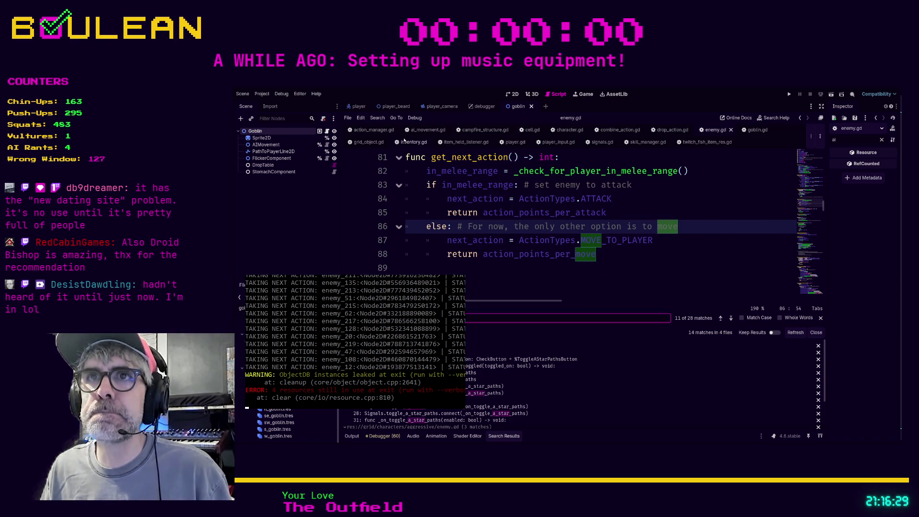
click(412, 130)
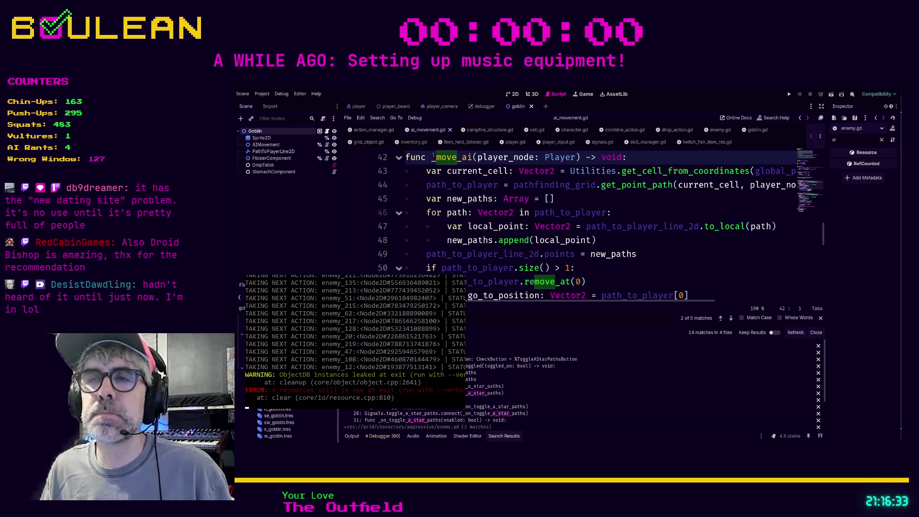
Step: Inspect the AIMovement and Goblin nodes' properties with the property filter cleared
scroll(528, 219, up, 3)
scroll(528, 218, down, 1)
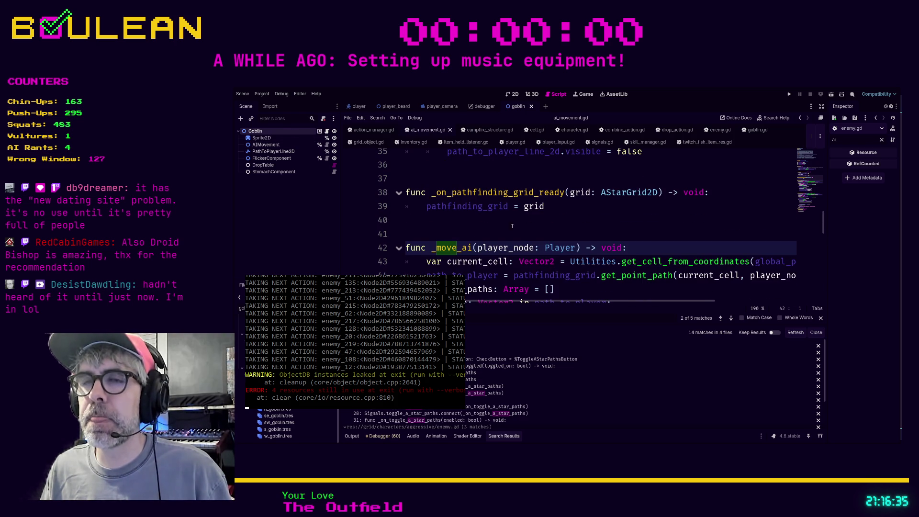
click(476, 238)
click(267, 145)
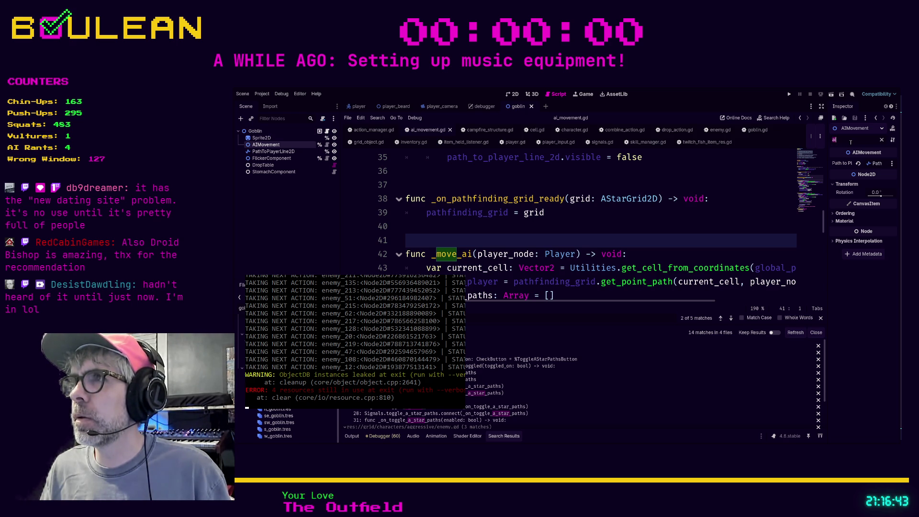
key(BackSpace)
key(BackSpace)
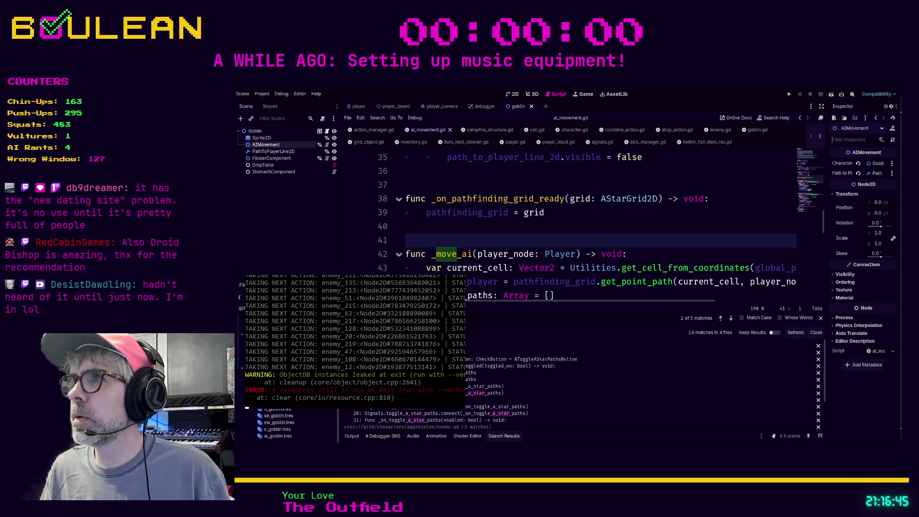
click(264, 132)
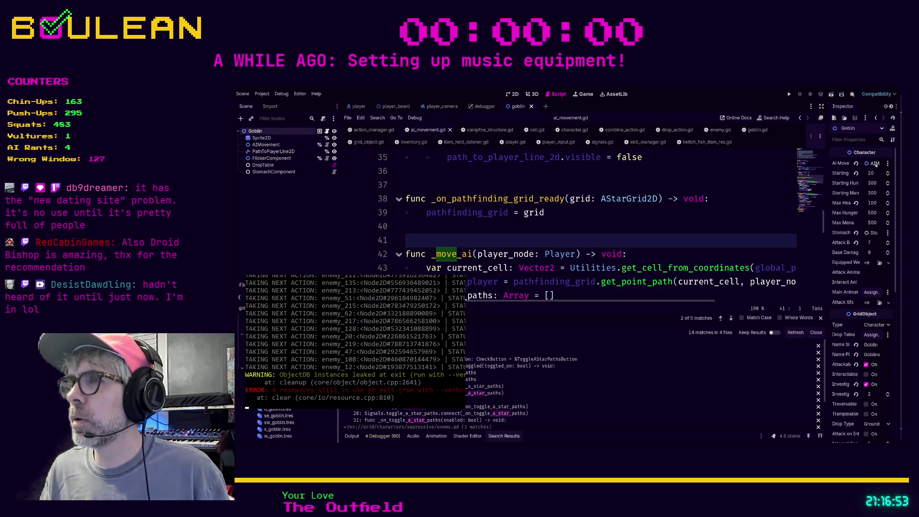
Step: Open the AIMovement script and review its header comments and variable declarations
click(326, 146)
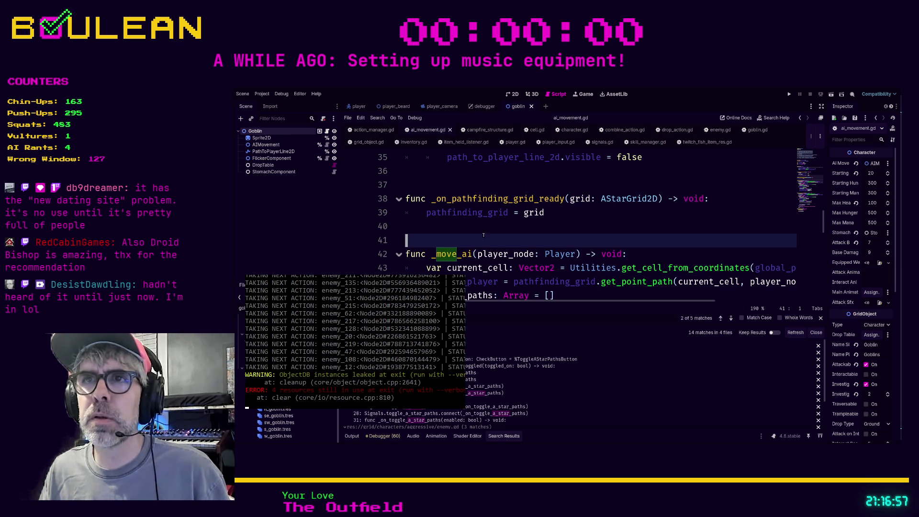
scroll(497, 238, up, 8)
scroll(497, 238, up, 4)
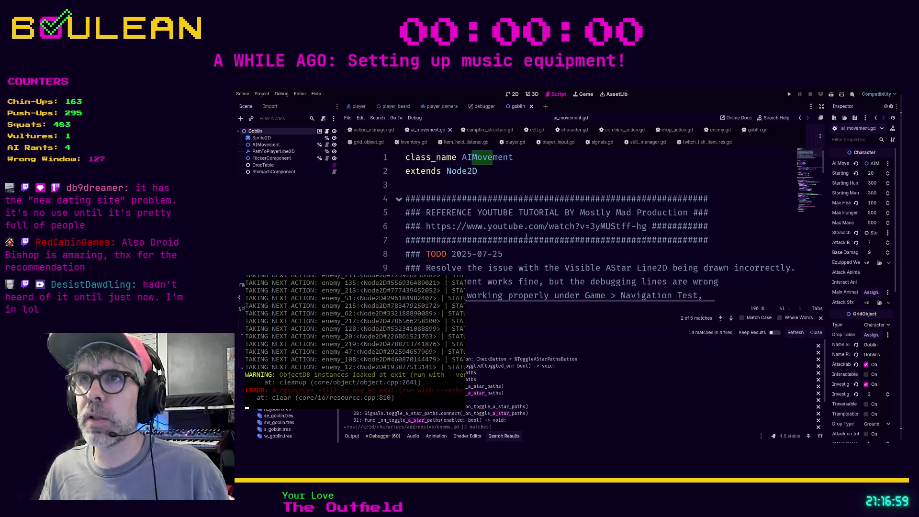
ctrl+scroll(559, 222, down, 4)
scroll(496, 207, down, 1)
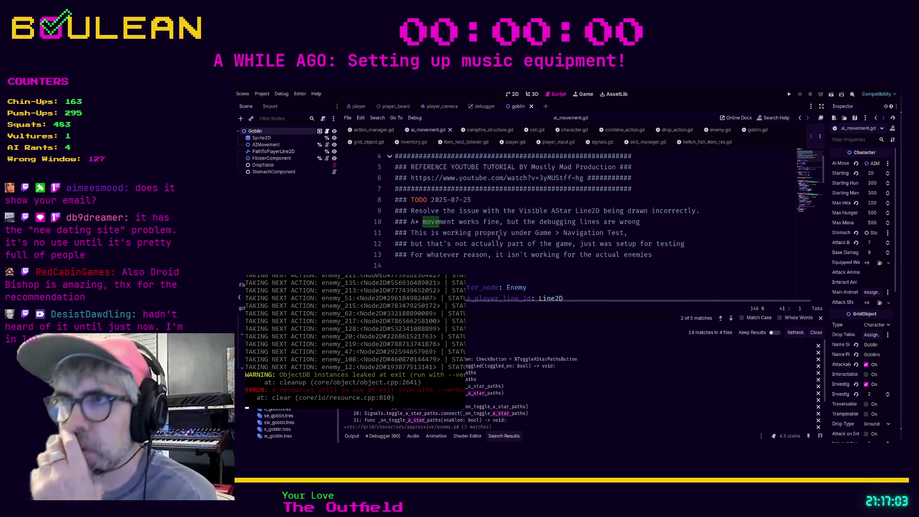
scroll(497, 239, down, 1)
scroll(500, 235, up, 1)
scroll(501, 230, down, 2)
scroll(504, 221, up, 1)
scroll(504, 219, down, 1)
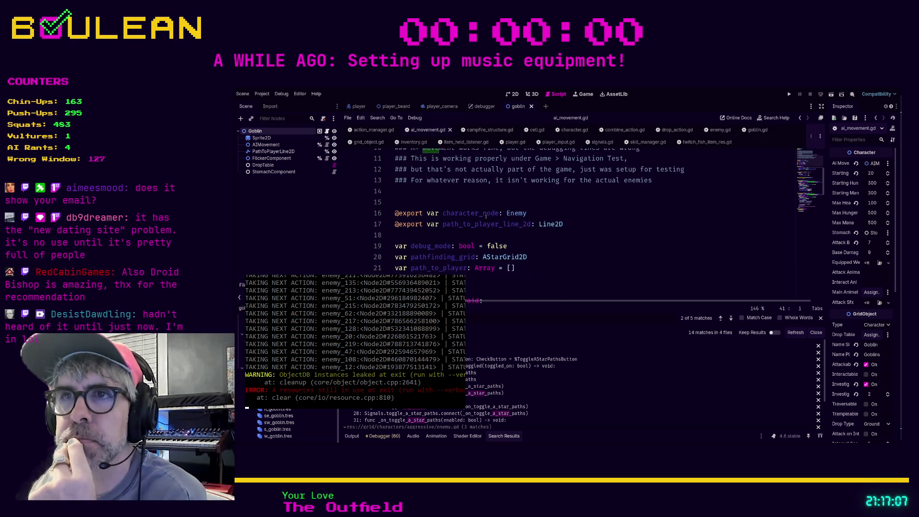
scroll(557, 205, down, 1)
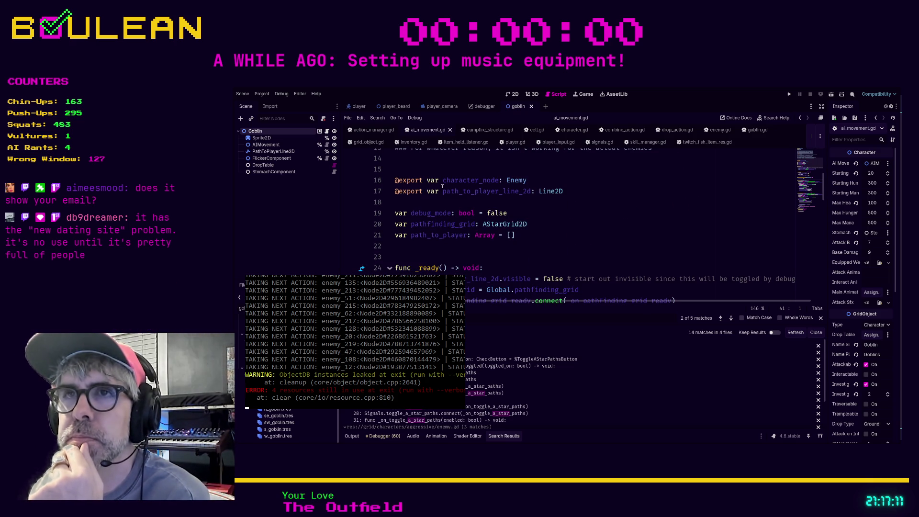
scroll(481, 199, up, 1)
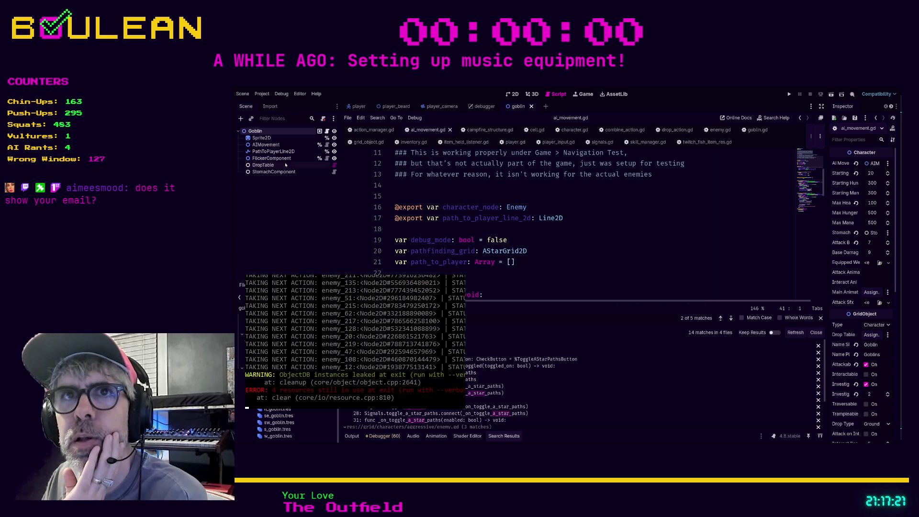
click(278, 144)
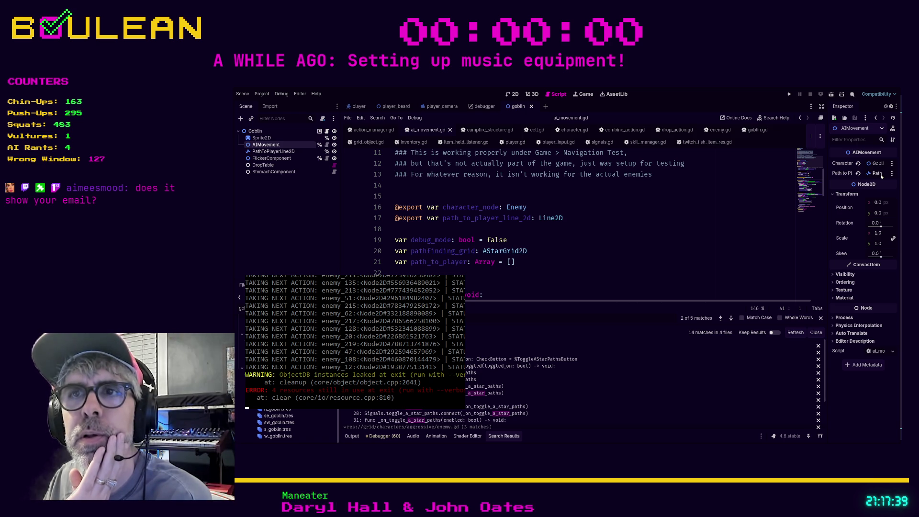
Step: Scroll ai_movement.gd down to func _ready and select 'false' on line 25
scroll(608, 220, down, 1)
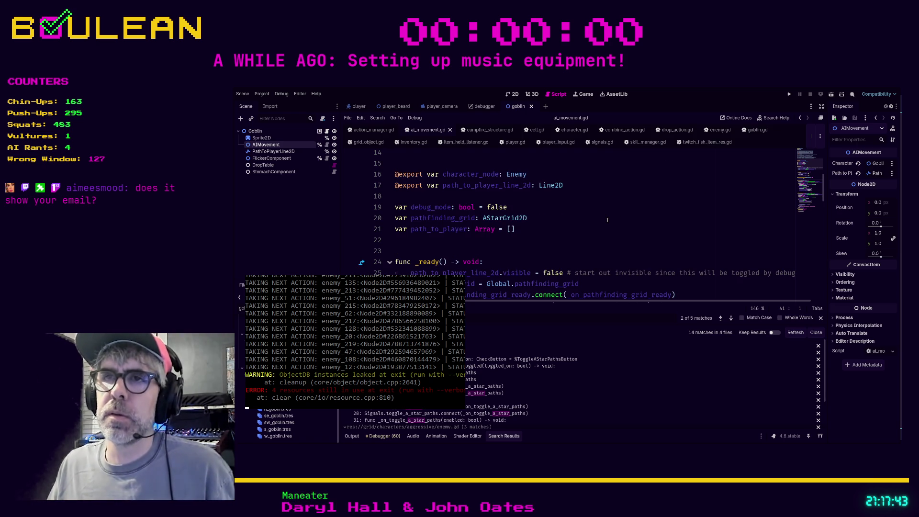
scroll(607, 219, down, 1)
scroll(607, 220, down, 2)
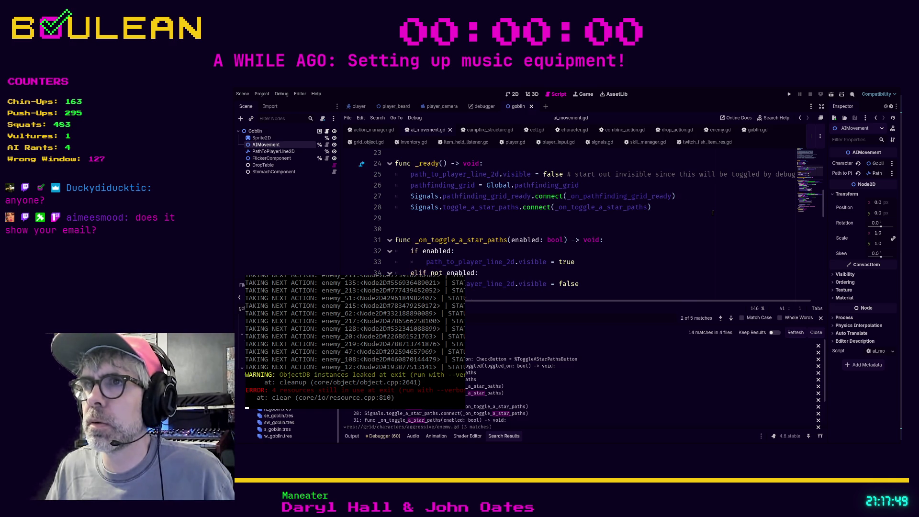
scroll(713, 212, up, 1)
double_click(554, 211)
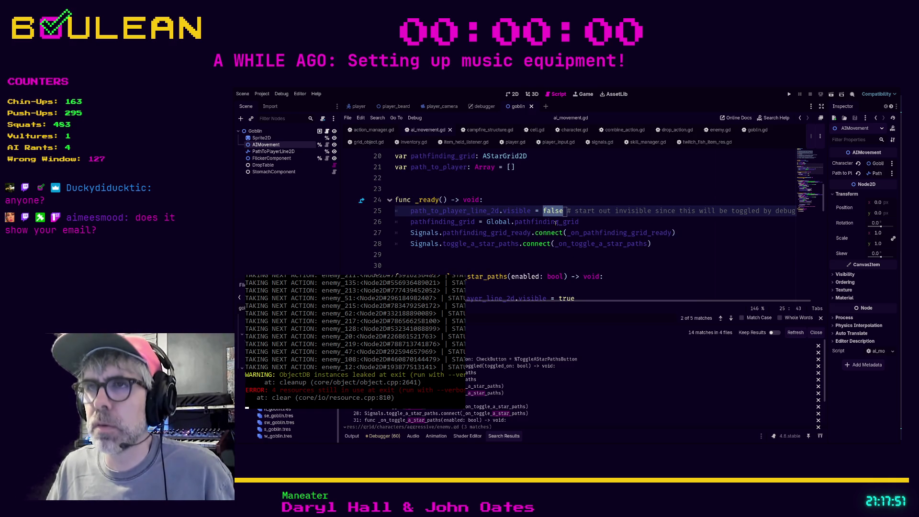
Step: Change 'false' to 'true' on line 25, save ai_movement.gd, and run the game
scroll(556, 223, up, 1)
key(Right)
key(Right)
key(Right)
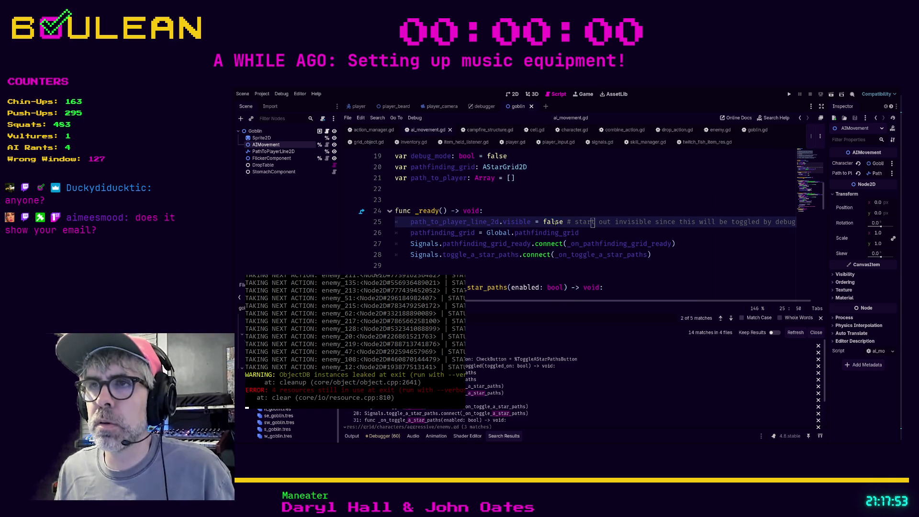
key(Left)
key(Left)
key(Left)
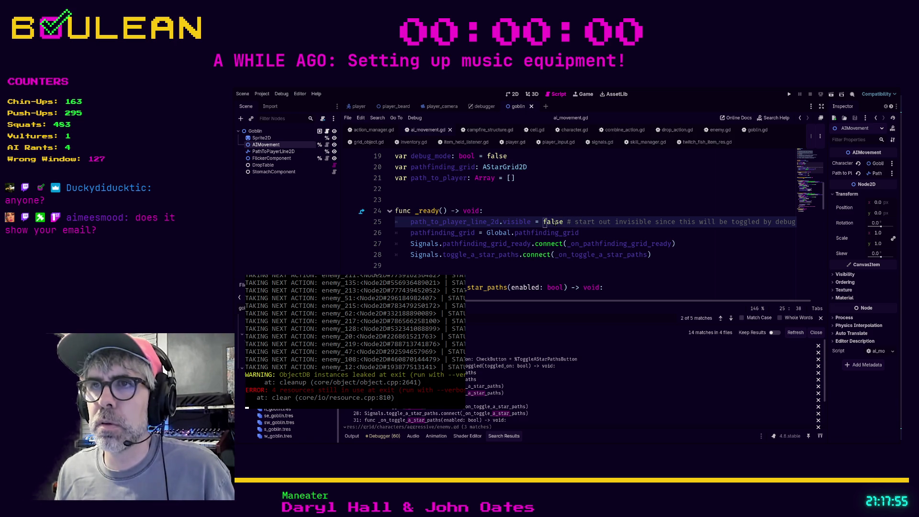
key(Delete)
key(Delete)
key(Delete)
text(true)
key(ctrl+s)
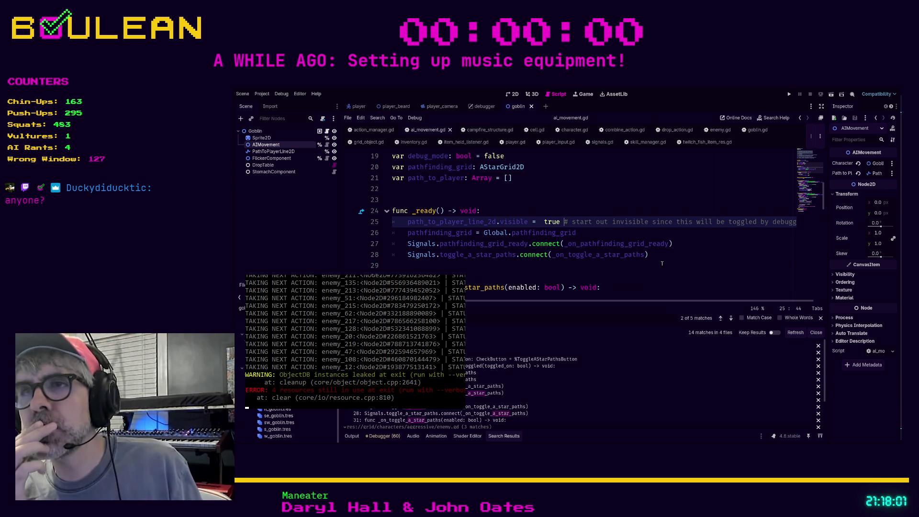
key(F5)
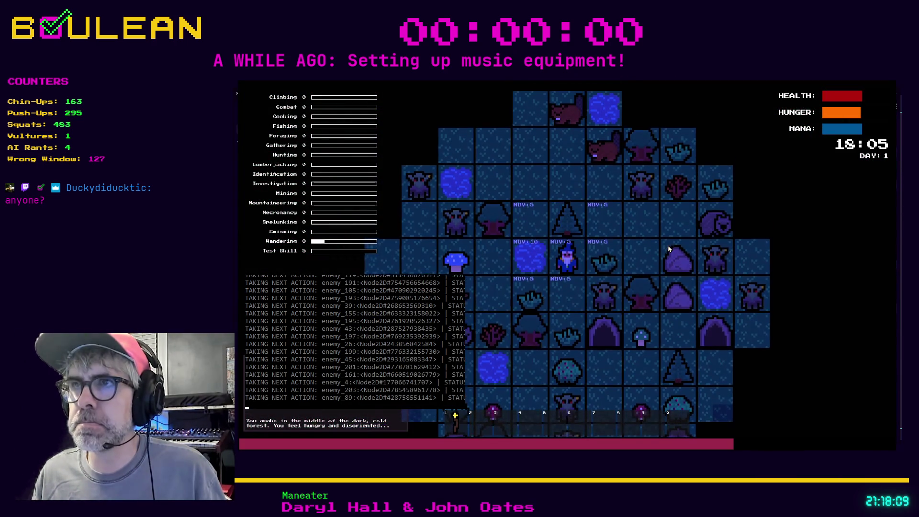
Step: Walk the wizard around with Show A* Paths turned on in the F1 debug menu, then stop
key(Up)
key(Up)
key(Up)
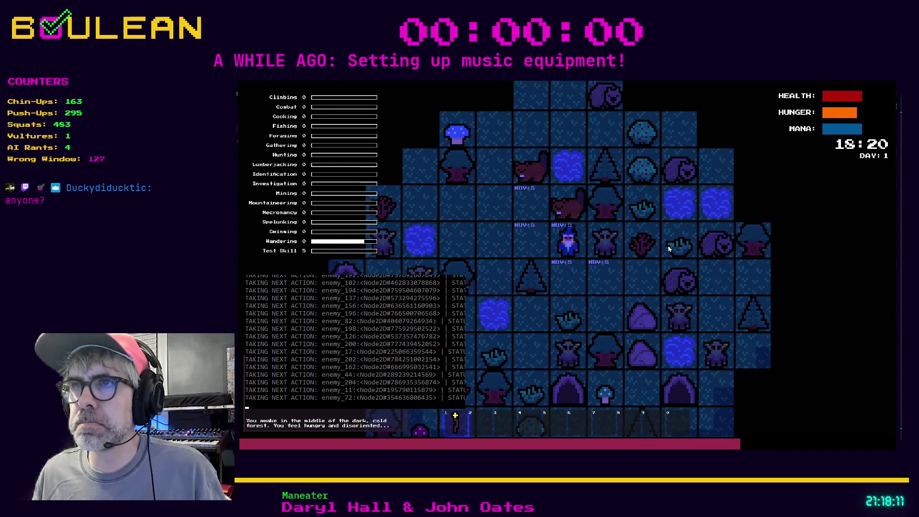
key(Left)
key(Left)
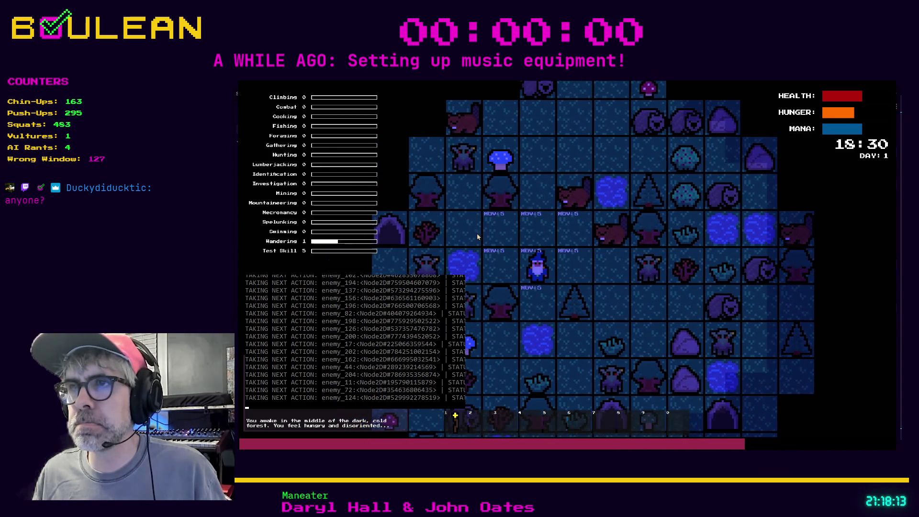
key(F1)
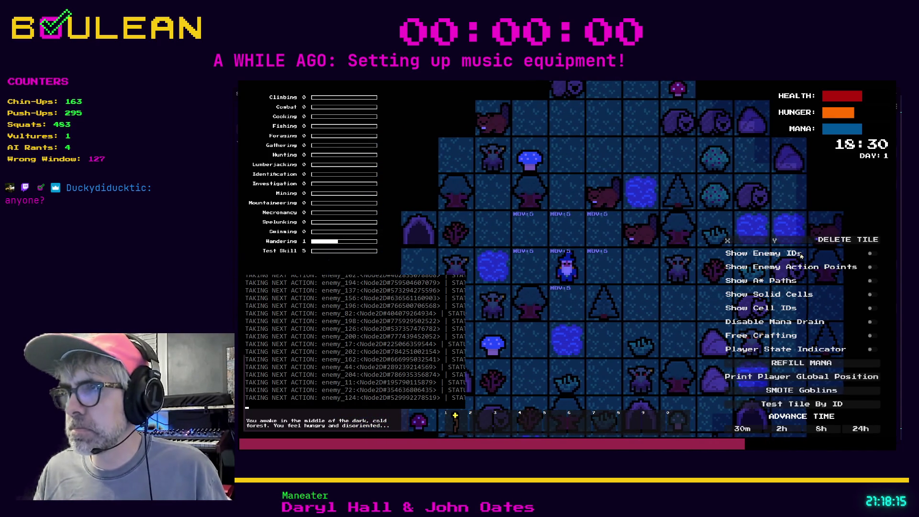
click(872, 281)
key(Right)
key(Up)
key(Left)
key(F8)
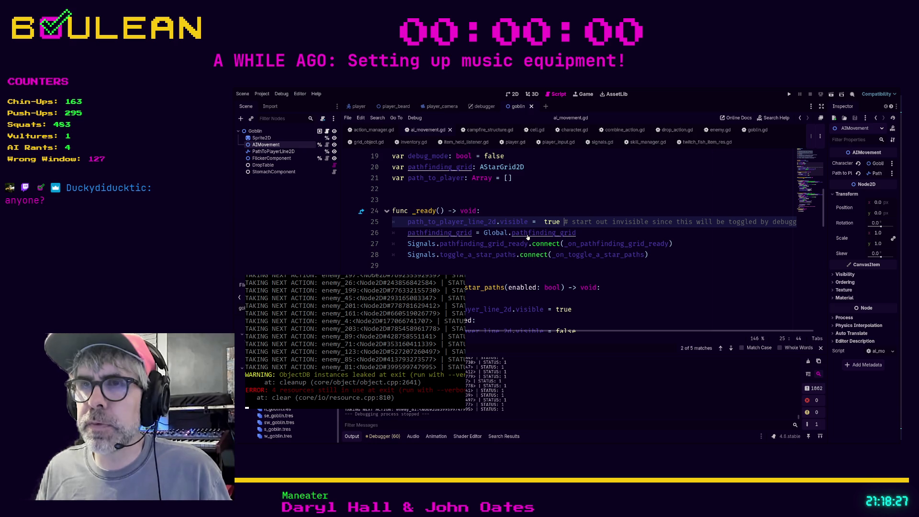
scroll(495, 256, down, 1)
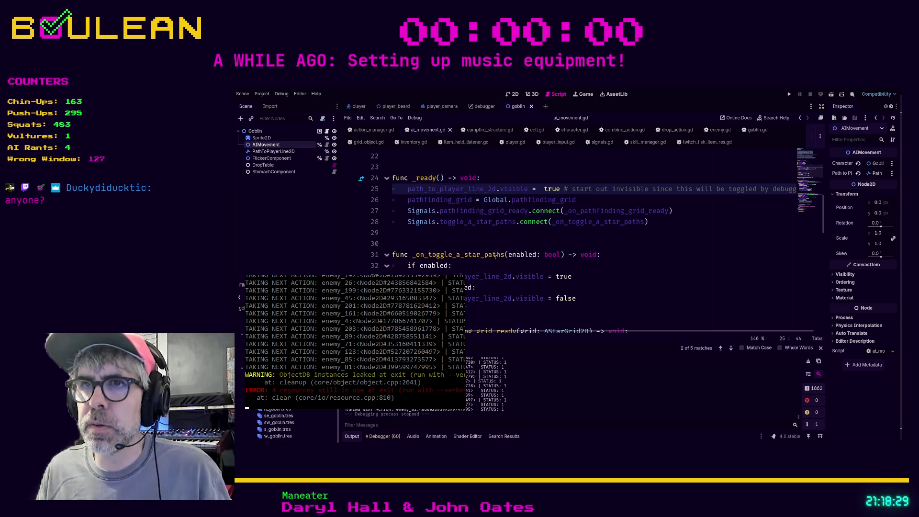
scroll(496, 256, down, 3)
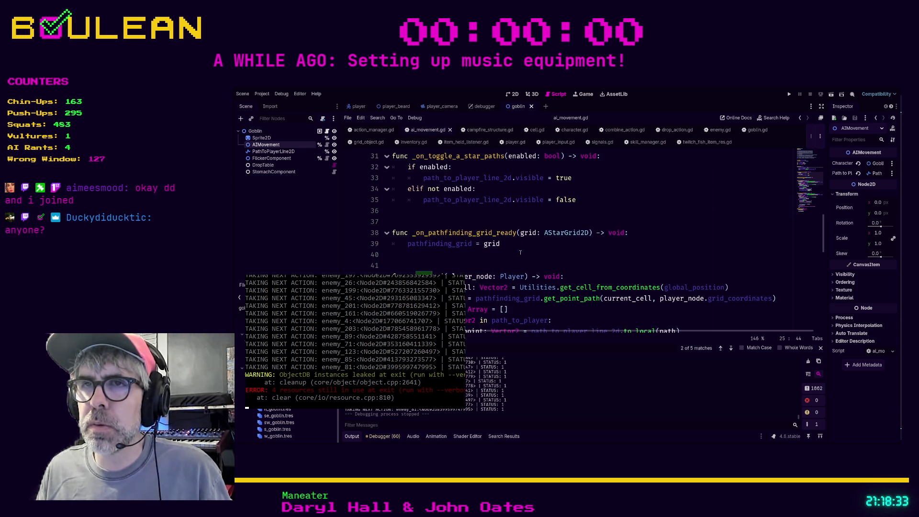
scroll(521, 256, up, 1)
scroll(537, 269, up, 9)
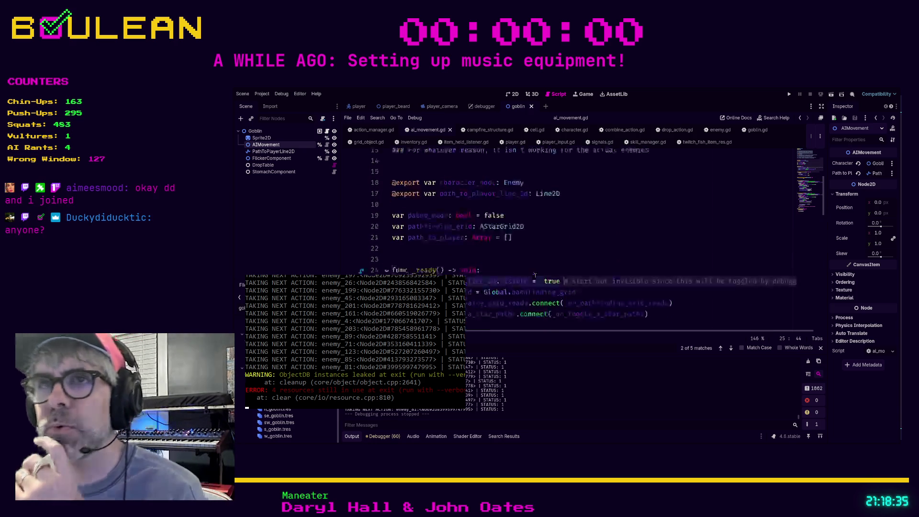
scroll(533, 277, down, 4)
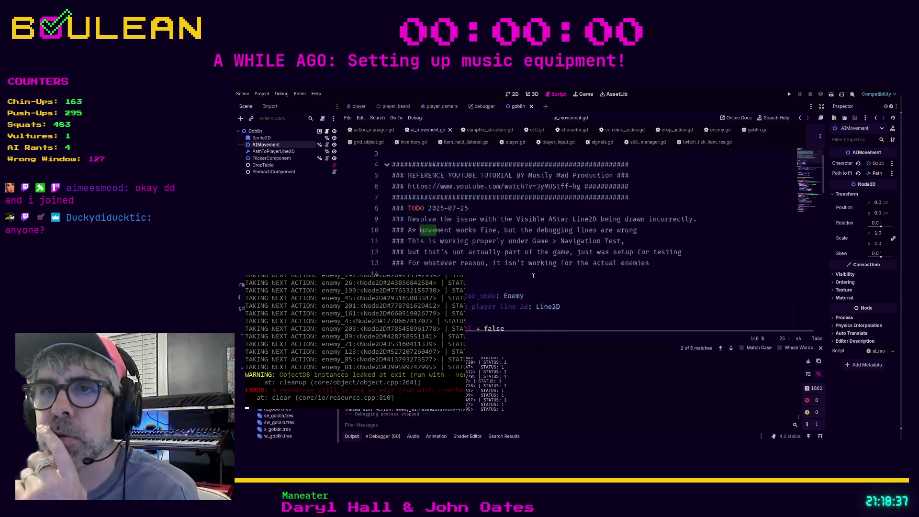
scroll(532, 277, down, 2)
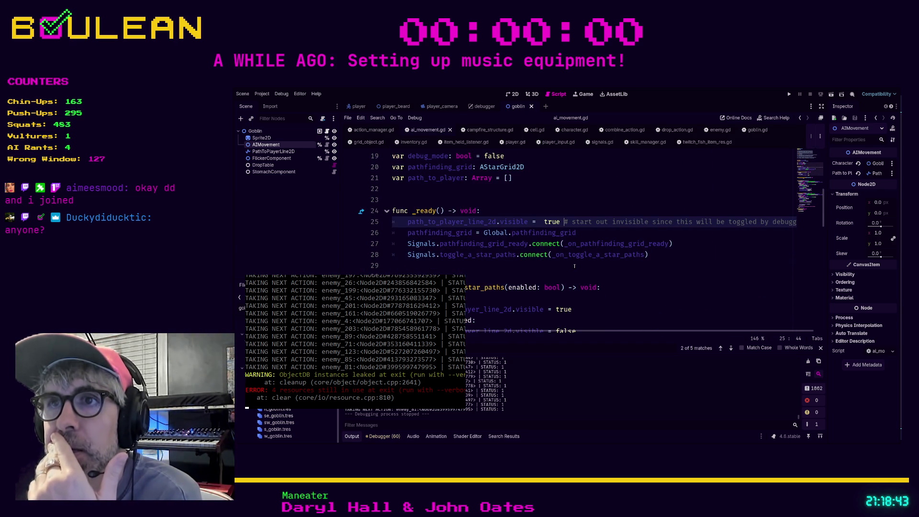
scroll(574, 266, up, 1)
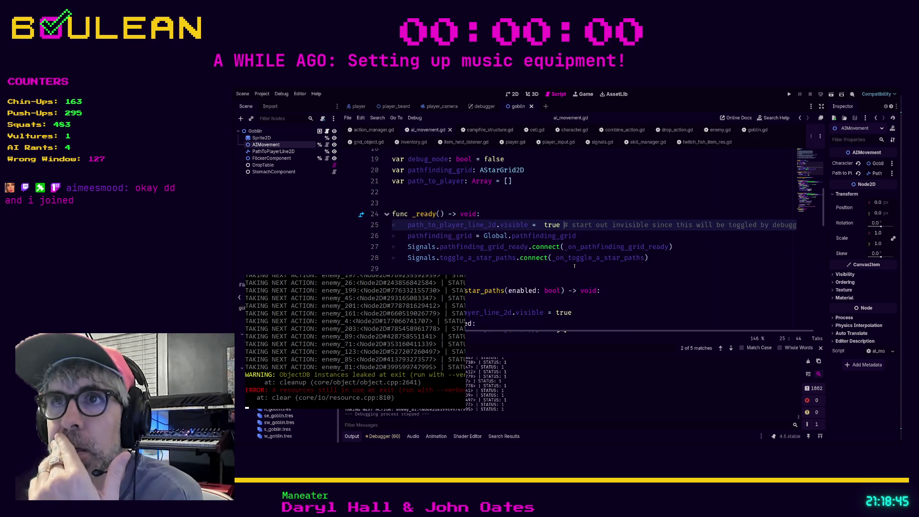
scroll(575, 267, up, 1)
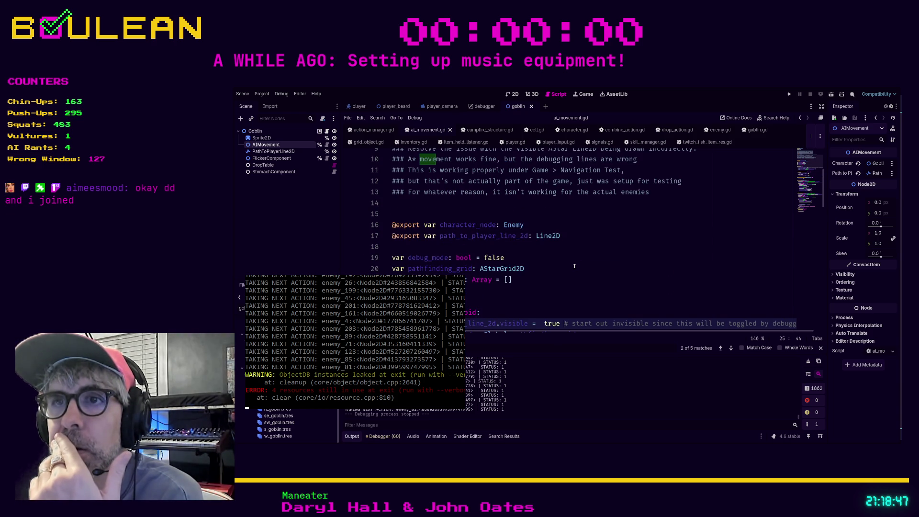
scroll(569, 267, down, 6)
scroll(570, 267, down, 7)
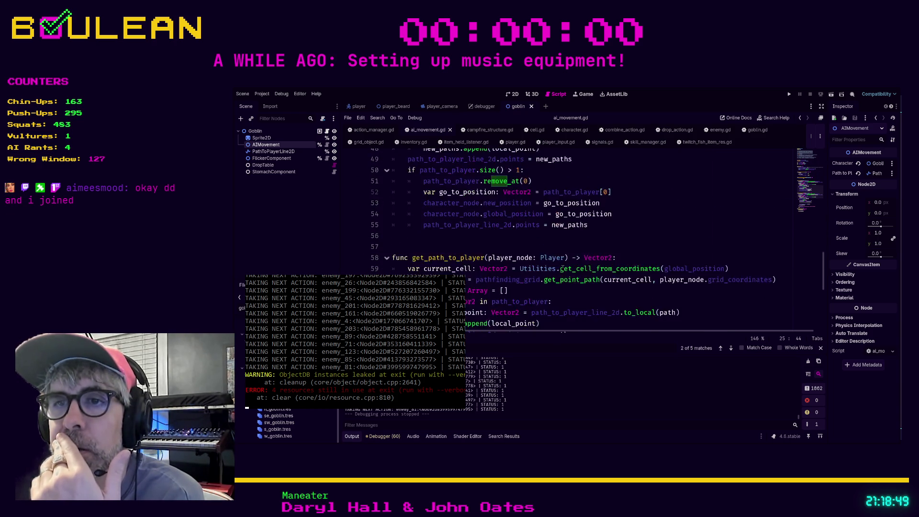
scroll(561, 269, down, 1)
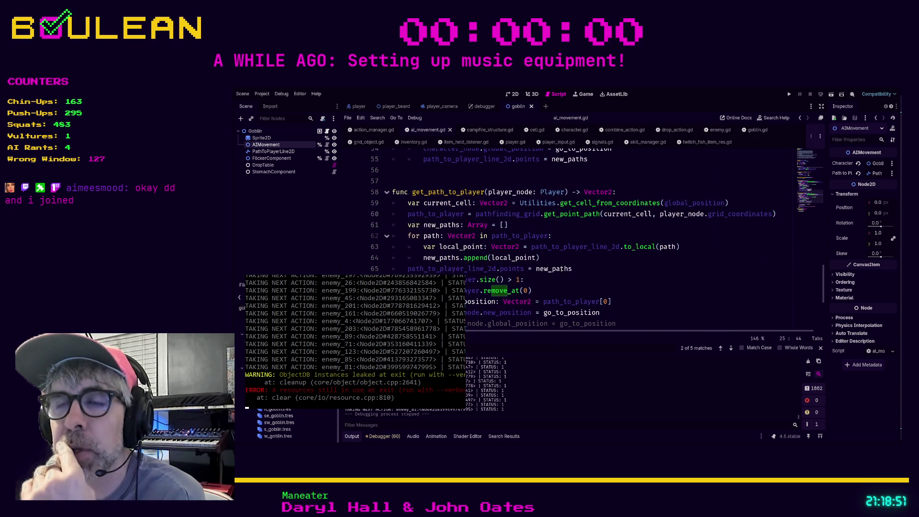
scroll(562, 270, down, 1)
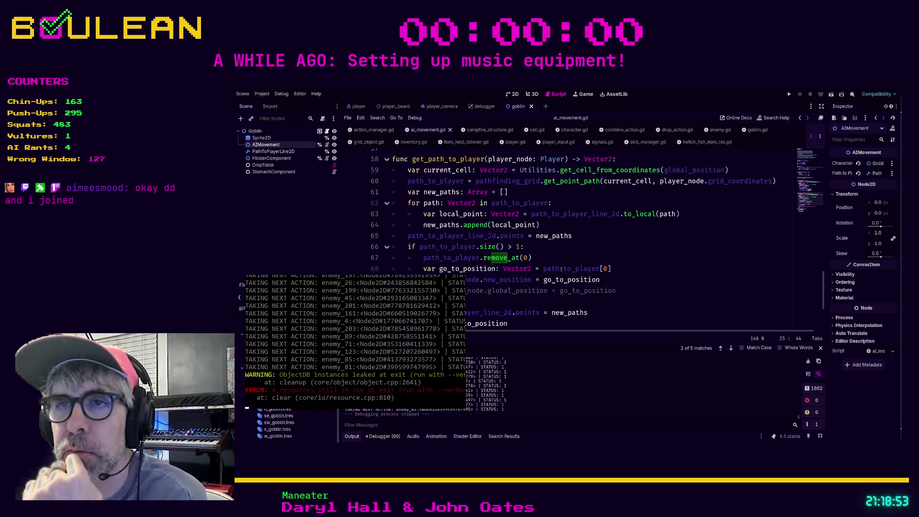
scroll(561, 269, up, 1)
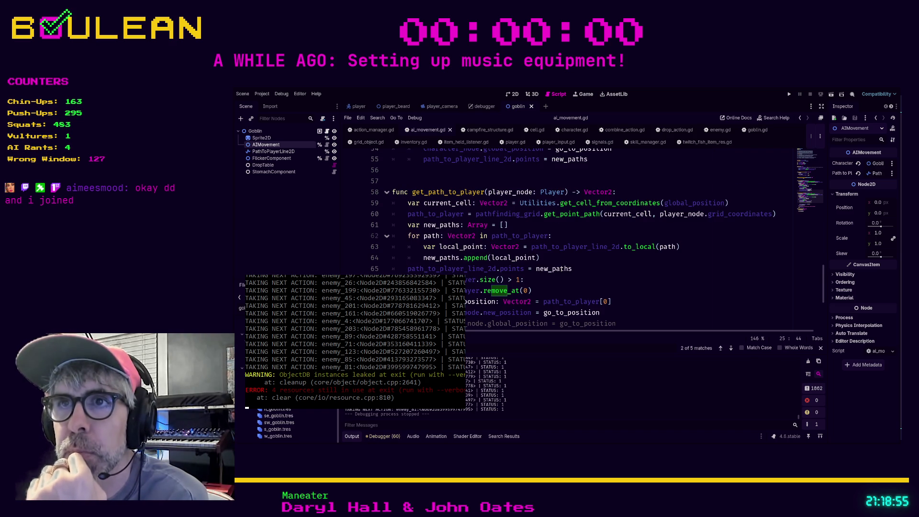
scroll(586, 281, up, 2)
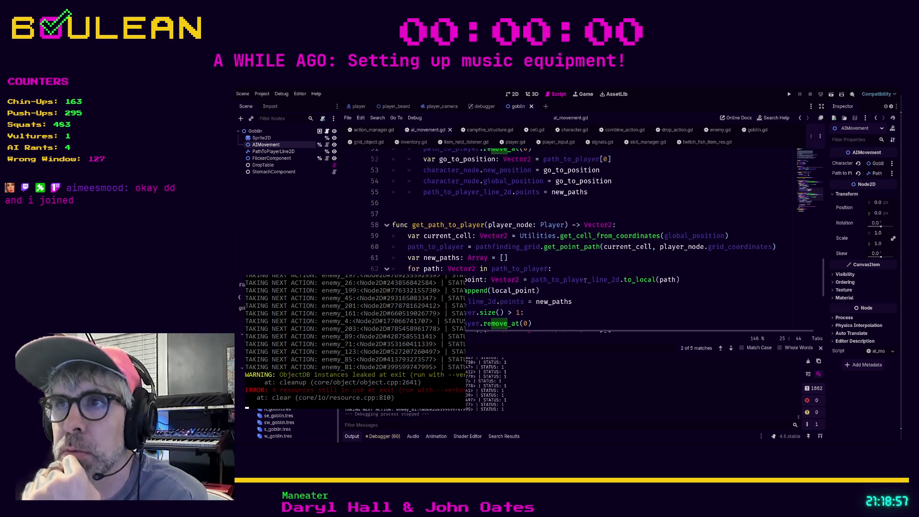
scroll(531, 254, up, 1)
scroll(531, 257, down, 1)
scroll(529, 261, up, 1)
scroll(527, 264, up, 4)
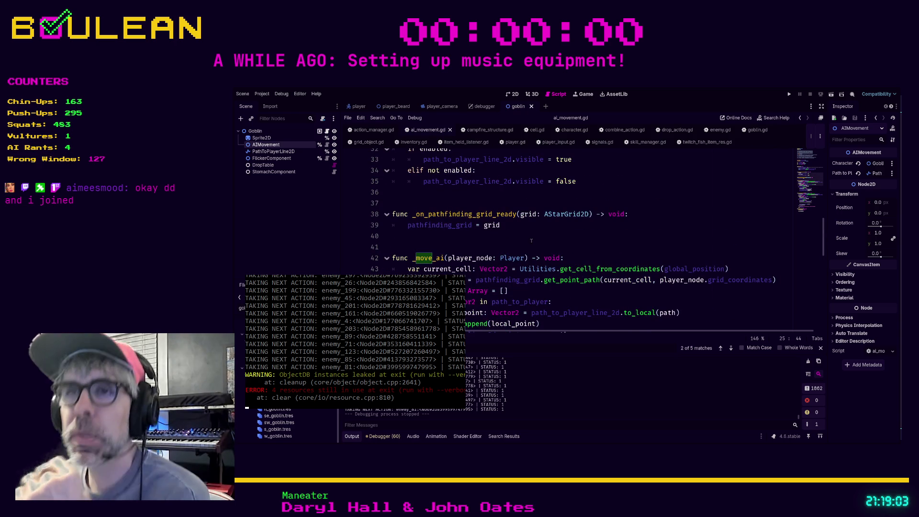
click(522, 238)
scroll(522, 239, up, 2)
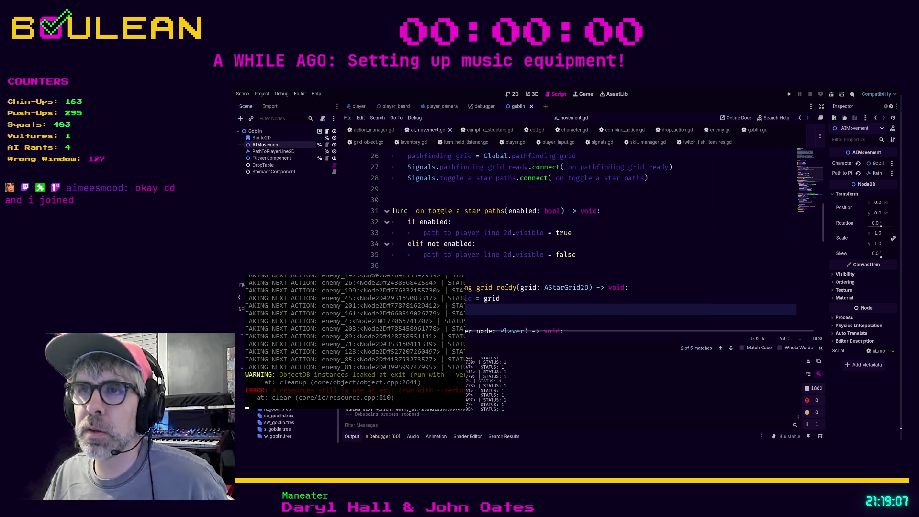
scroll(532, 287, up, 8)
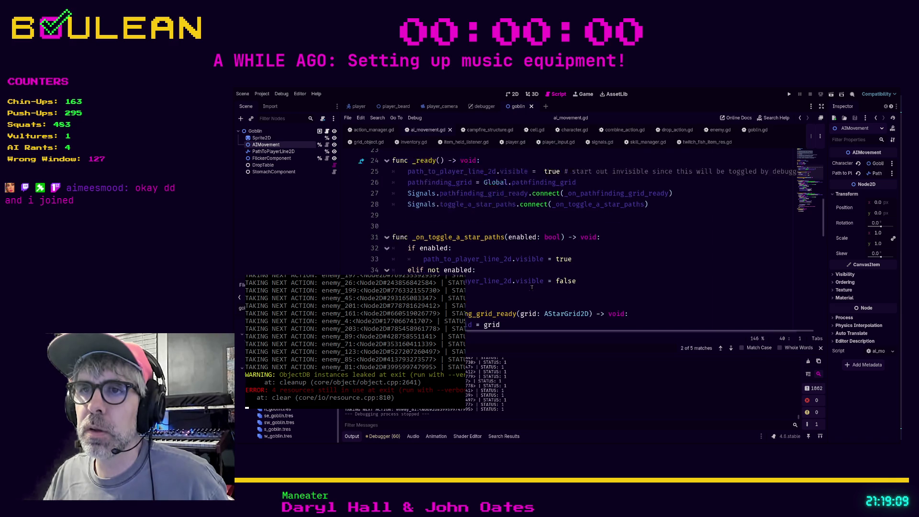
scroll(538, 285, down, 5)
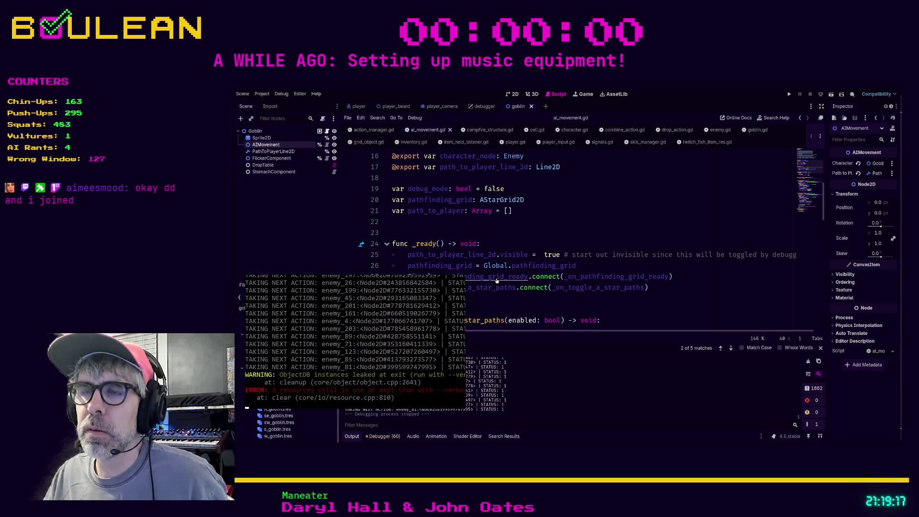
Step: Open the pathfinding_grid_ready declaration in signals.gd, search the project for it, and open the grid_manager.gd match
ctrl+click(497, 280)
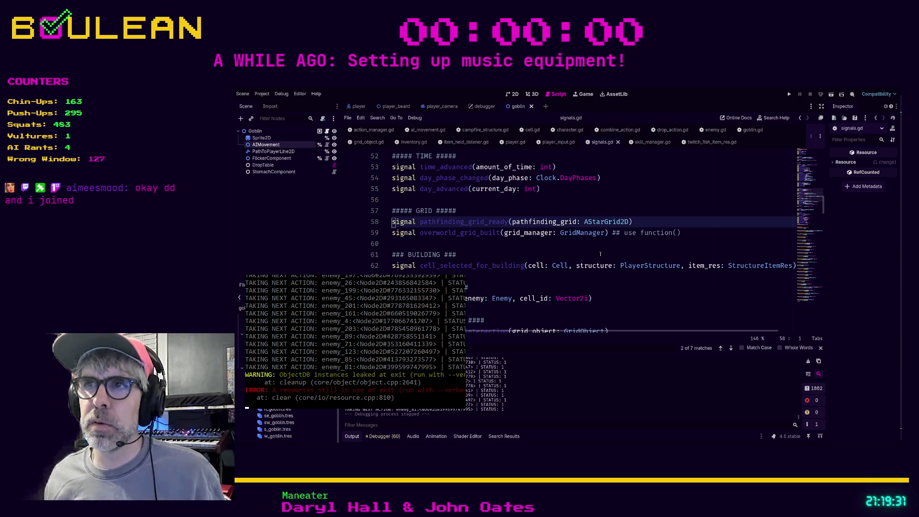
click(600, 254)
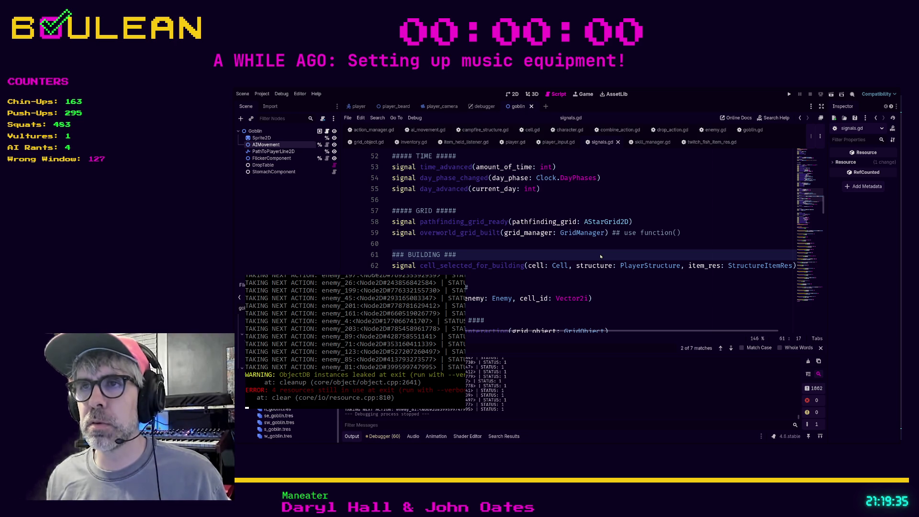
key(ctrl+shift+f)
key(Return)
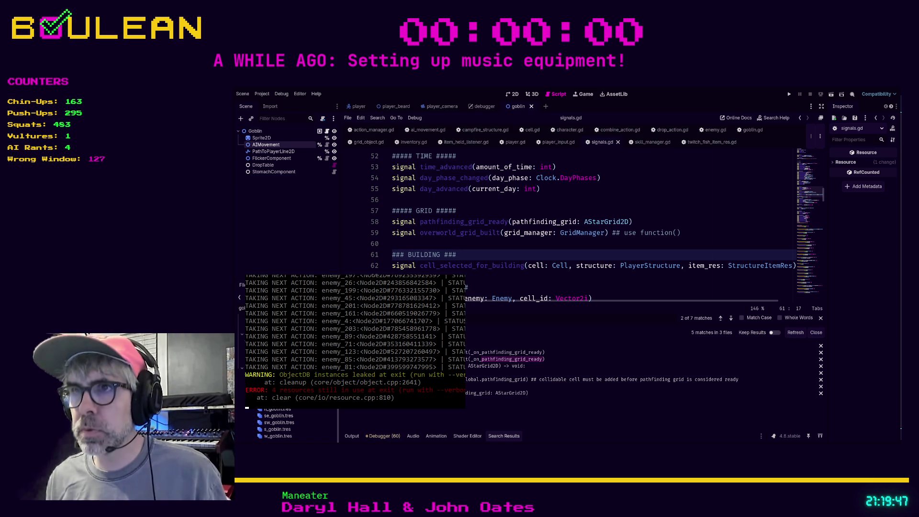
key(ctrl+s)
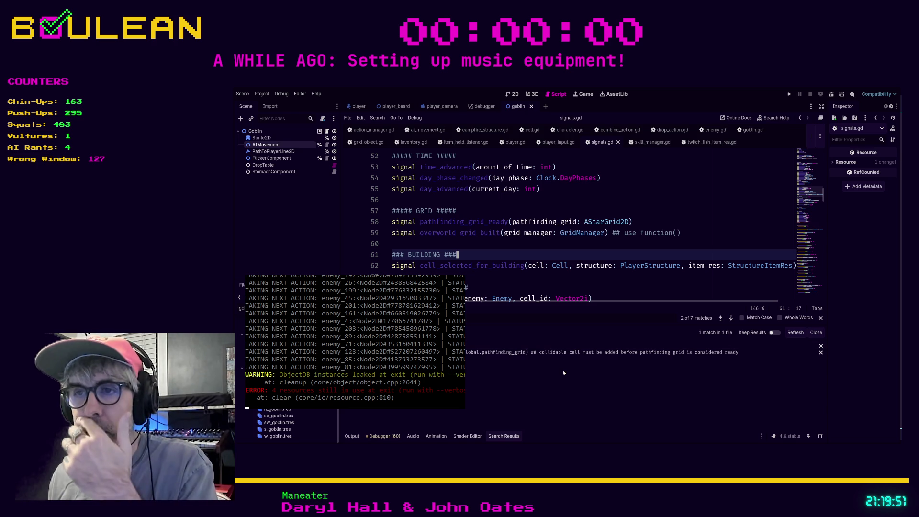
click(530, 353)
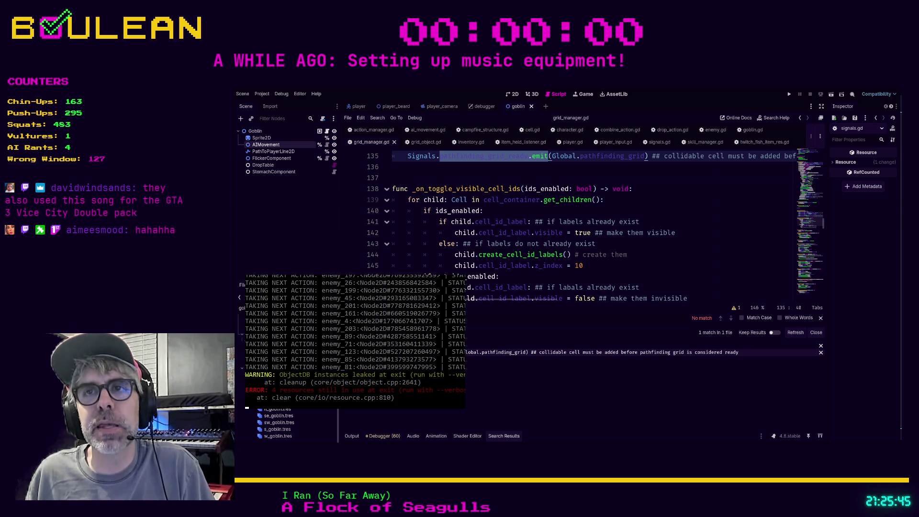
Step: Insert an extra blank line at line 156, right after the _roll function
click(406, 180)
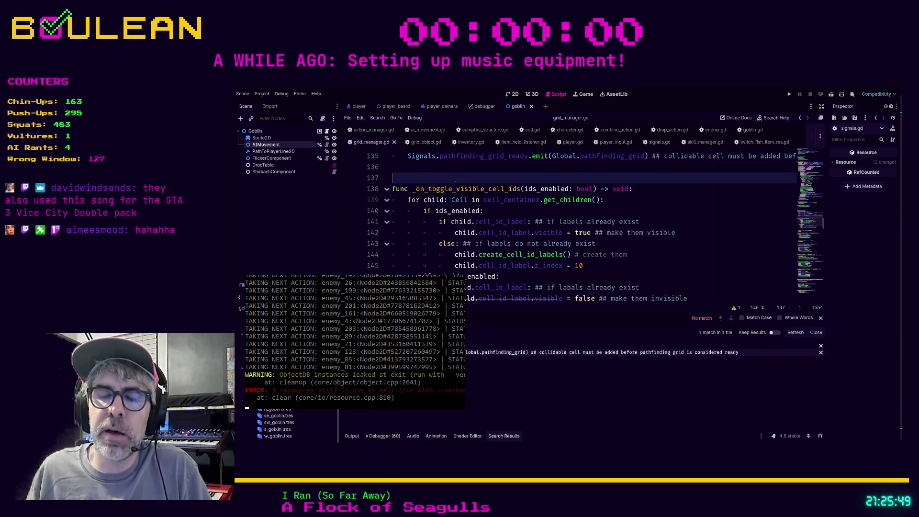
scroll(455, 182, down, 3)
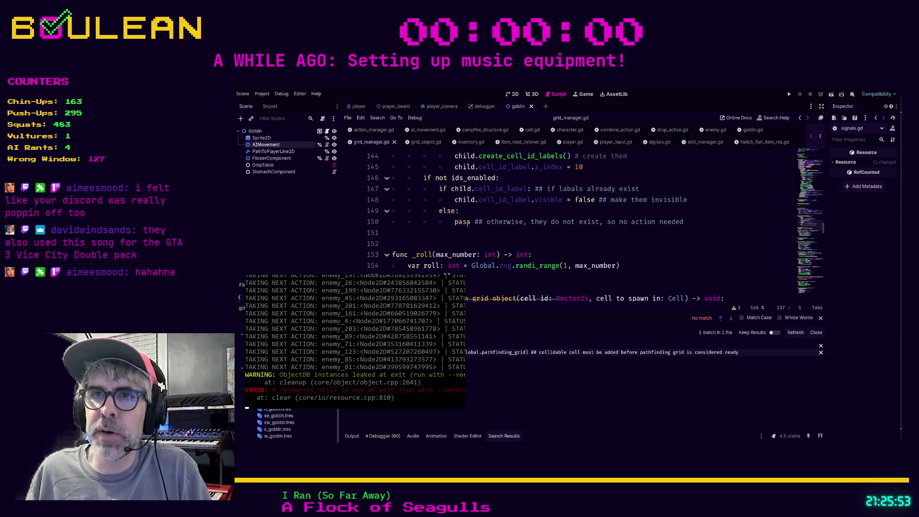
scroll(427, 193, down, 3)
click(428, 193)
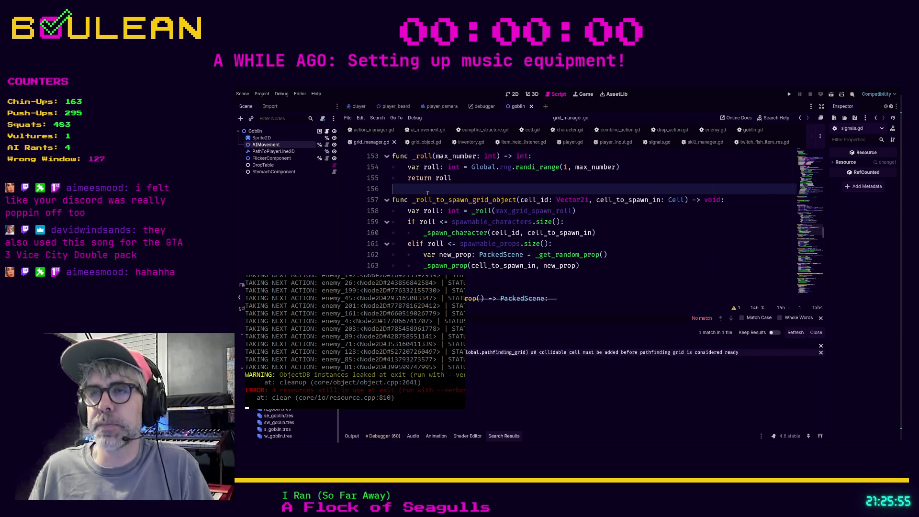
key(Return)
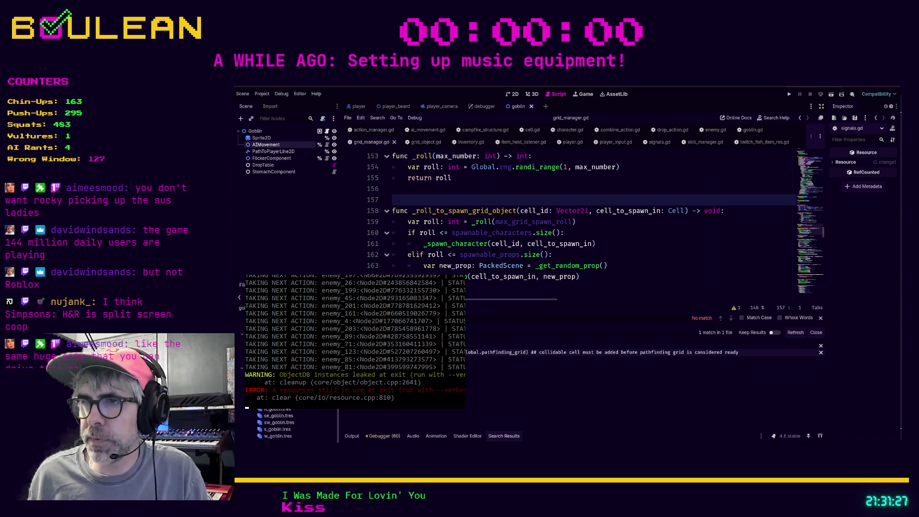
Step: Switch to the Obsidian daily note and minimize it to reveal the Wobbly Life Steam page
key(alt+Tab)
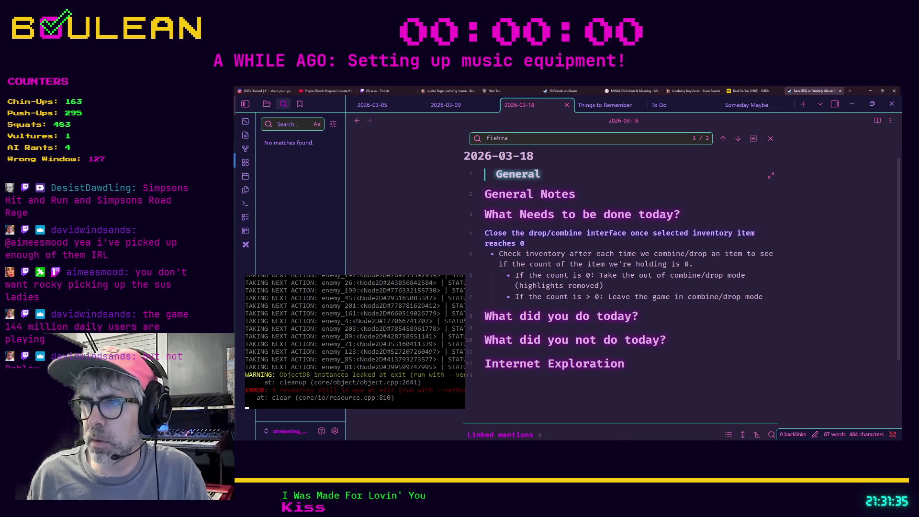
click(855, 98)
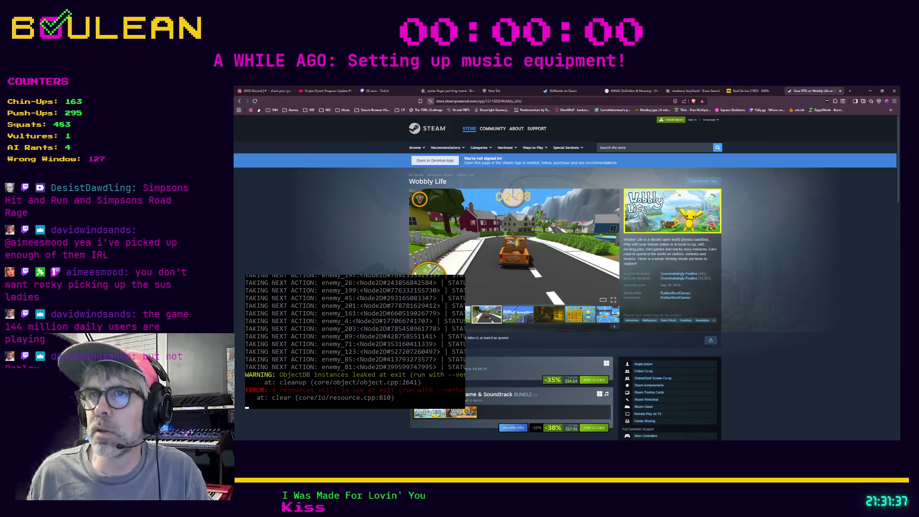
Step: Preview the zipline screenshot, then return to the torch-lit interior shot and enlarge it
mouse_move(646, 277)
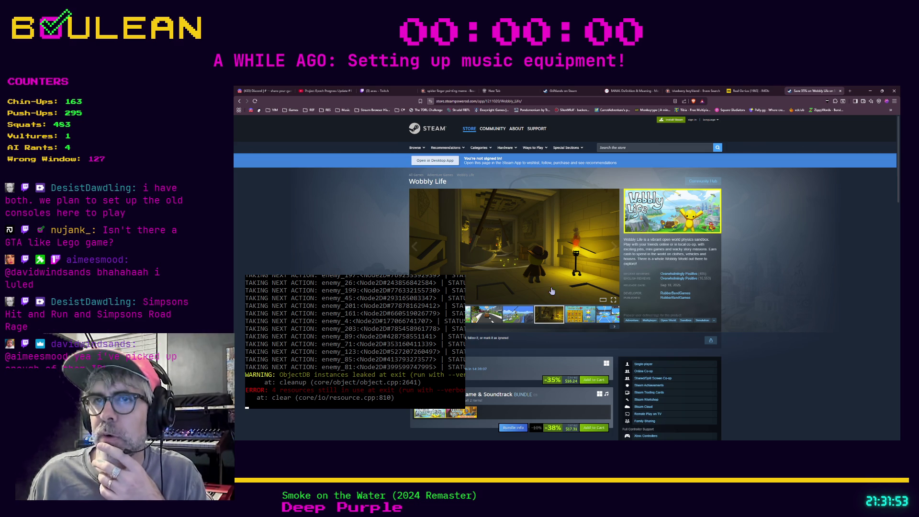
click(517, 314)
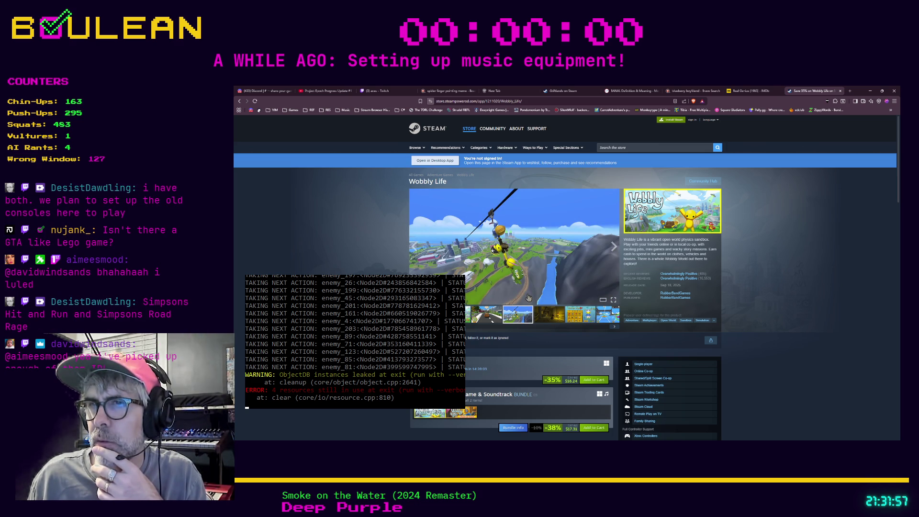
click(548, 316)
click(548, 262)
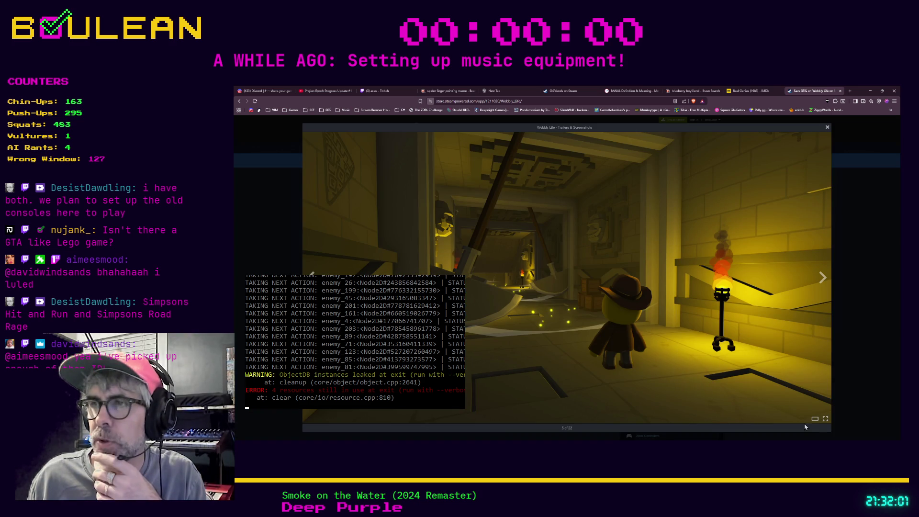
Step: Page through the Clothes Shop, plane race and House For Sale screenshots, then close the viewer
click(822, 277)
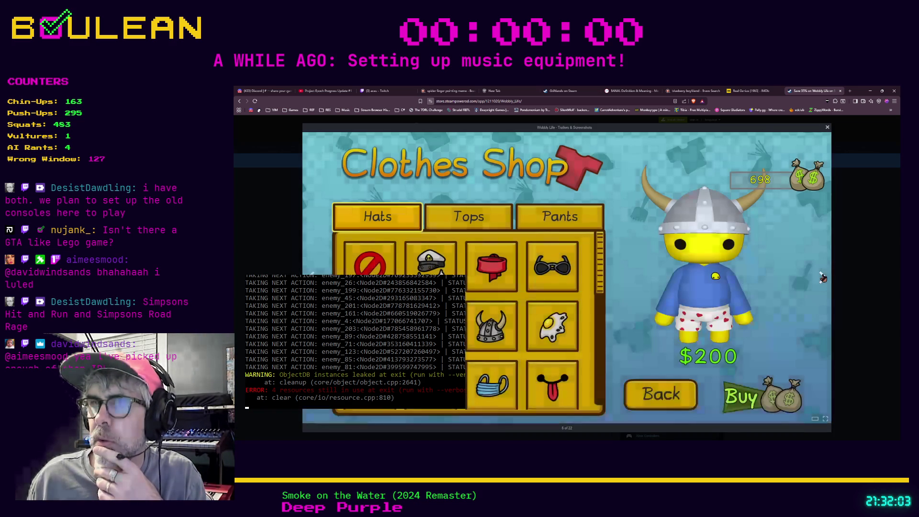
click(822, 277)
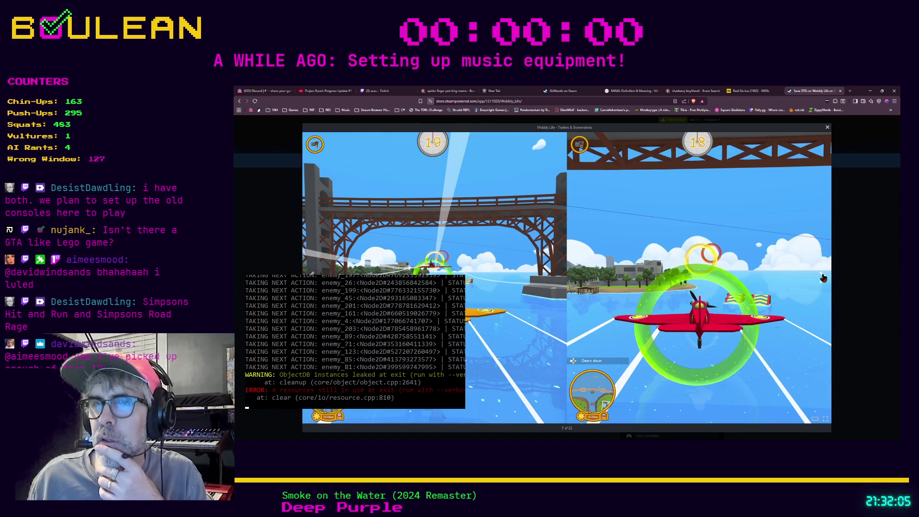
click(823, 278)
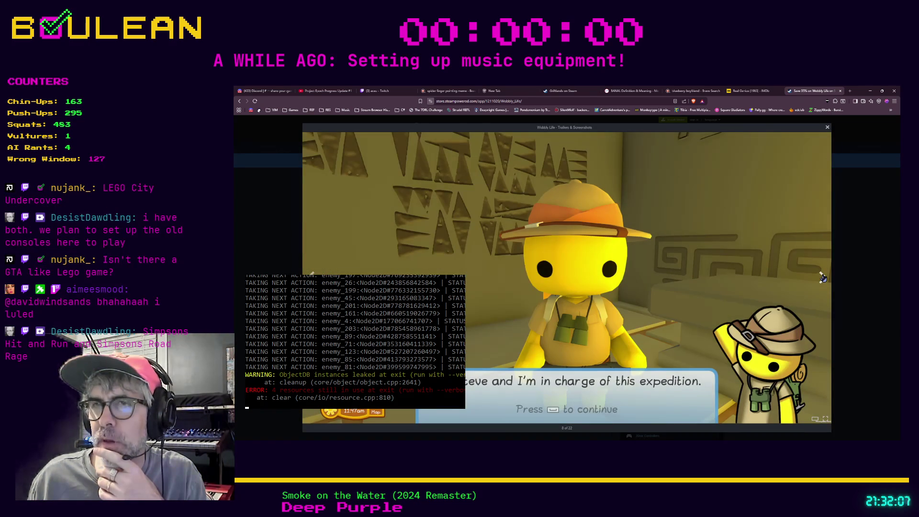
click(824, 278)
click(850, 251)
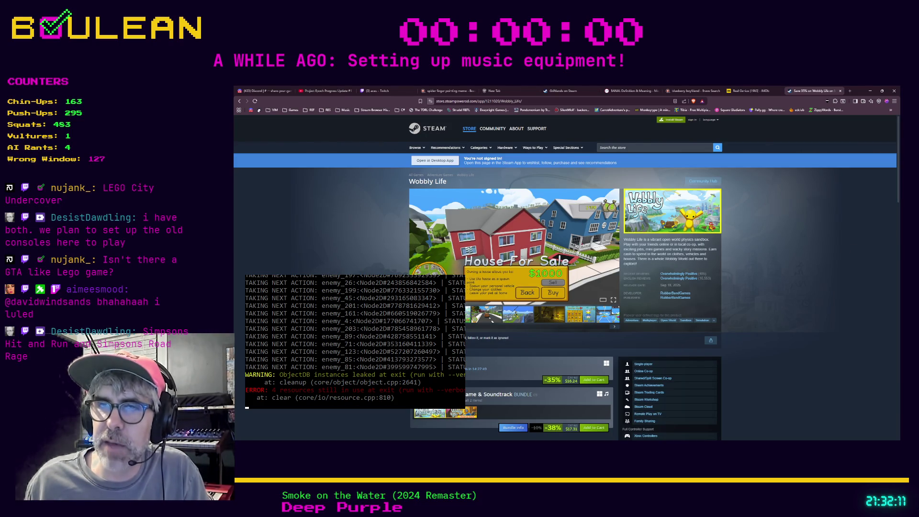
Step: Start a store search, dismiss its suggestions, then start searching for another game
click(649, 148)
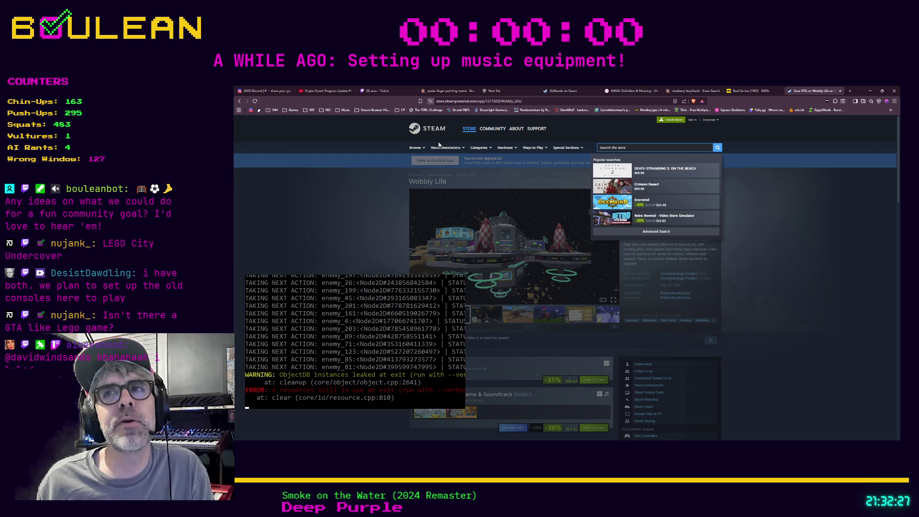
click(505, 115)
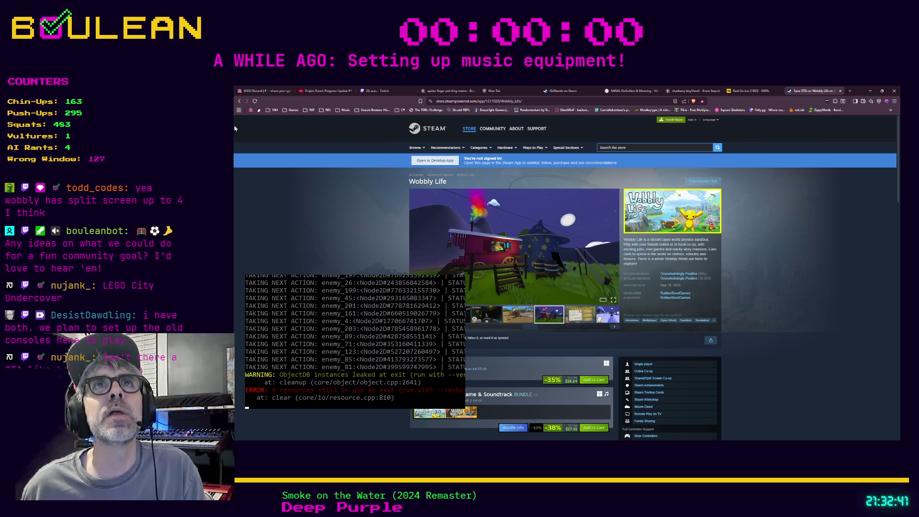
click(651, 148)
Step: Search 'amazing frog', open Amazing Frog?, highlight 'Grand Frog Auto' and enlarge its screenshots
text(amazing frog)
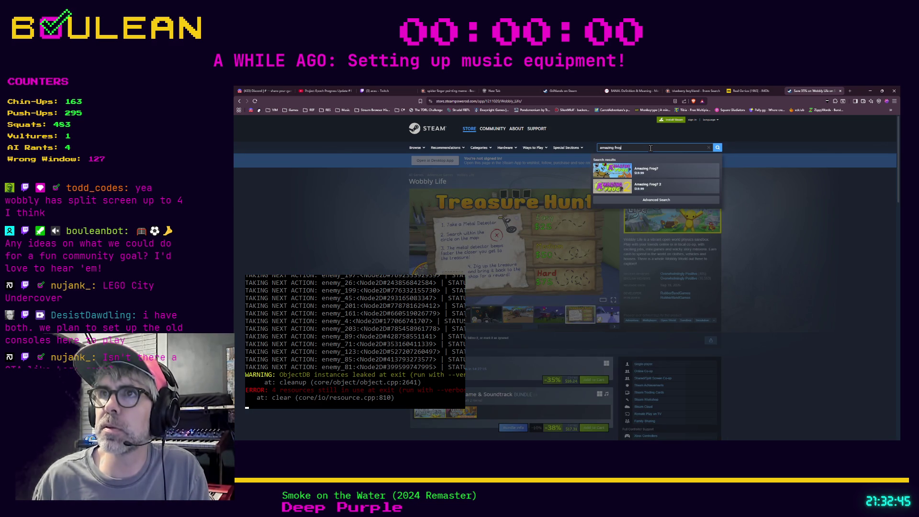
click(670, 170)
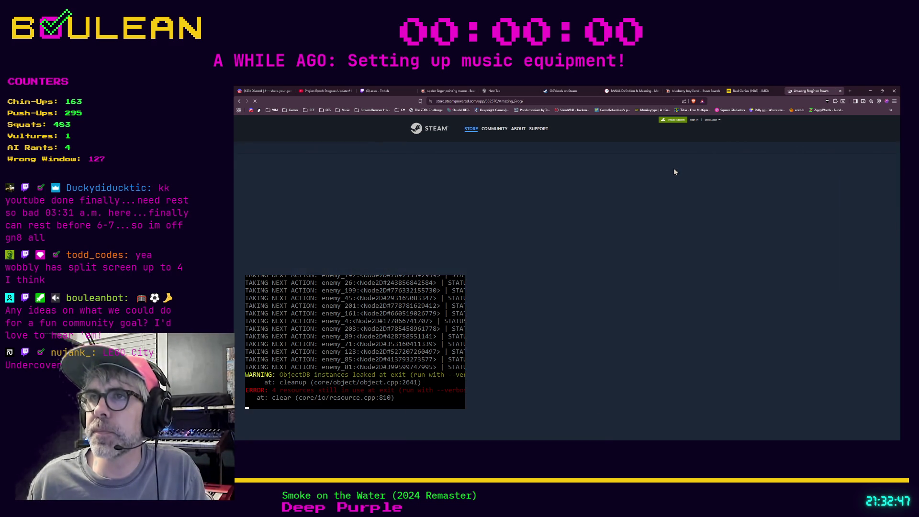
mouse_move(466, 236)
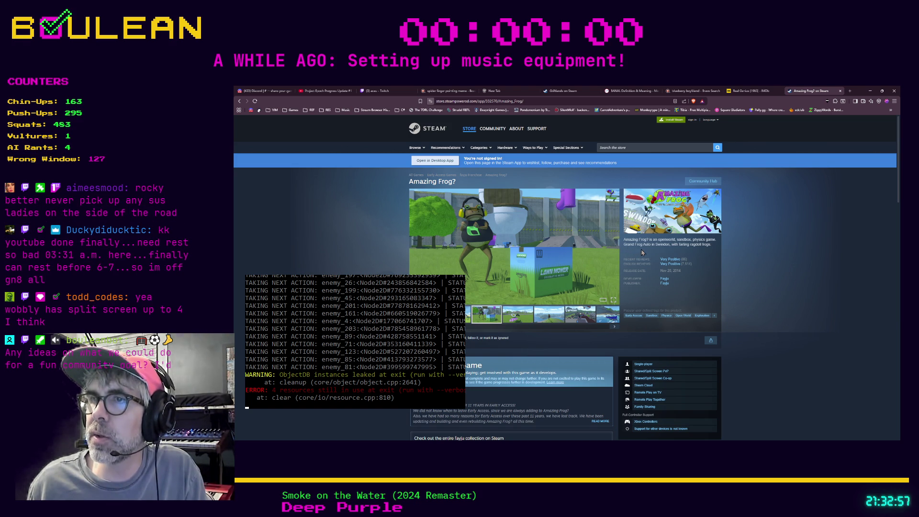
drag(654, 246, 629, 244)
drag(624, 244, 650, 245)
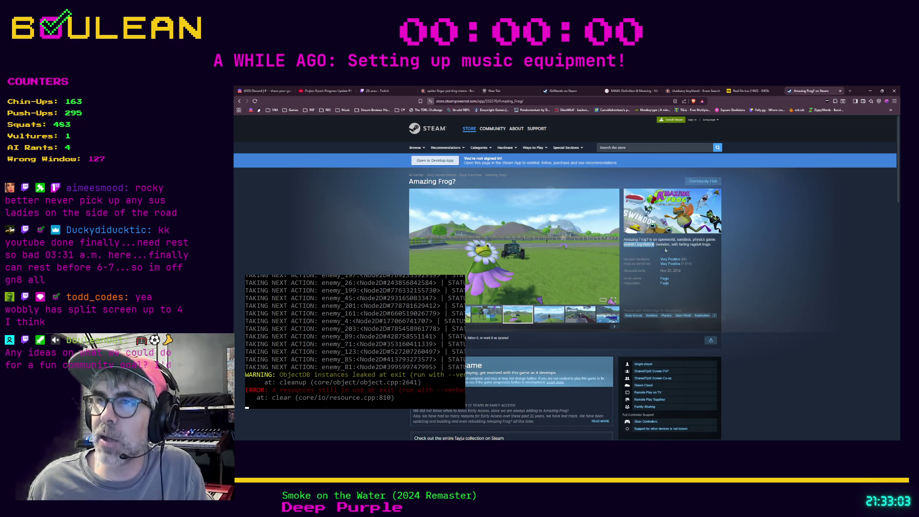
click(527, 254)
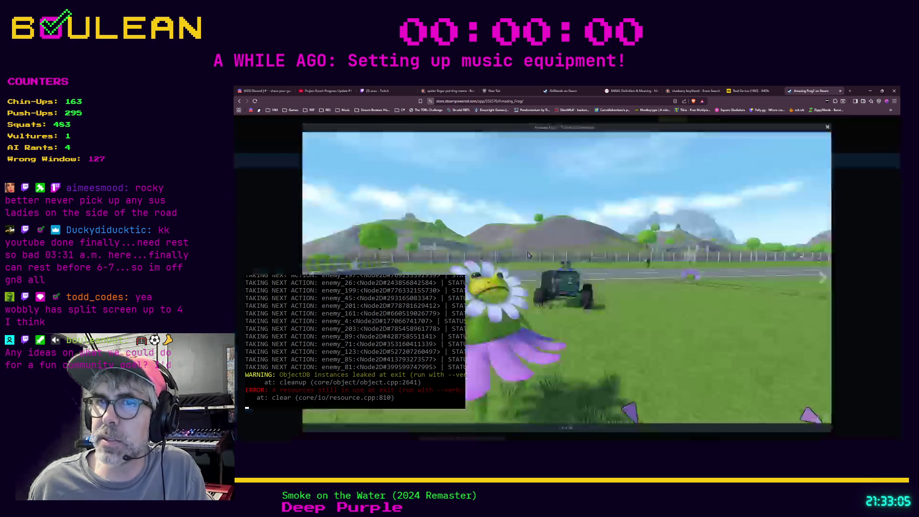
Step: Page through the Swindon, boat, taxi and beach balls screenshots, then close the viewer
click(822, 278)
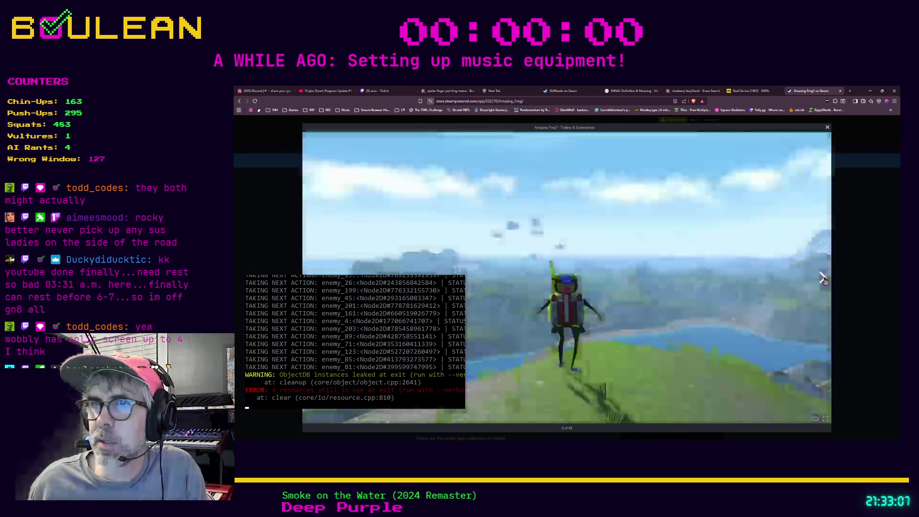
click(823, 280)
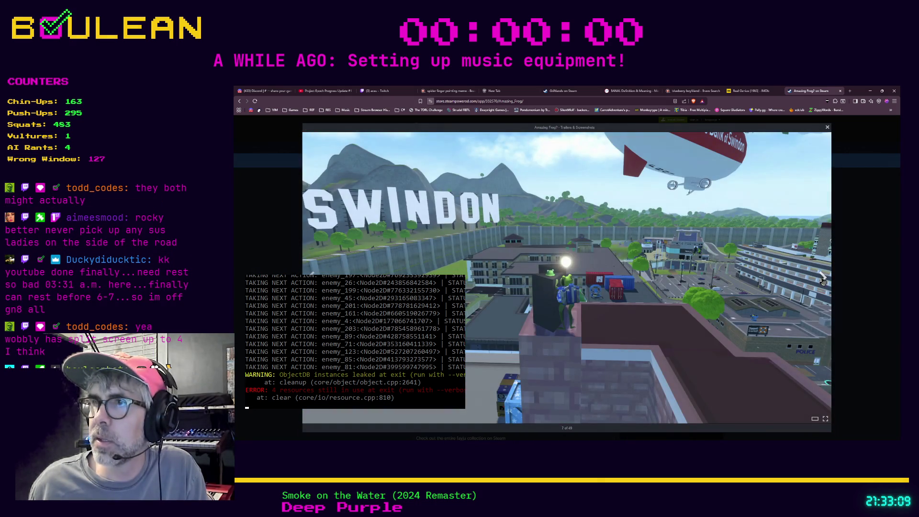
click(824, 280)
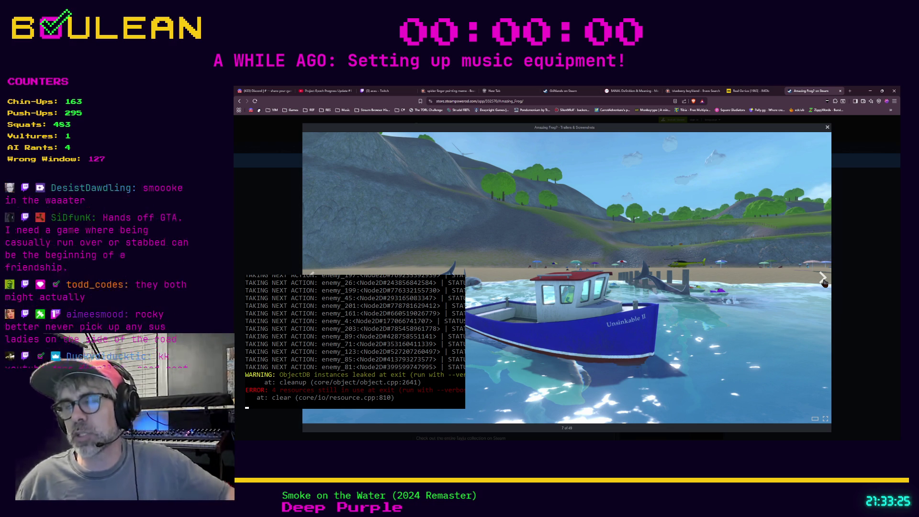
click(824, 283)
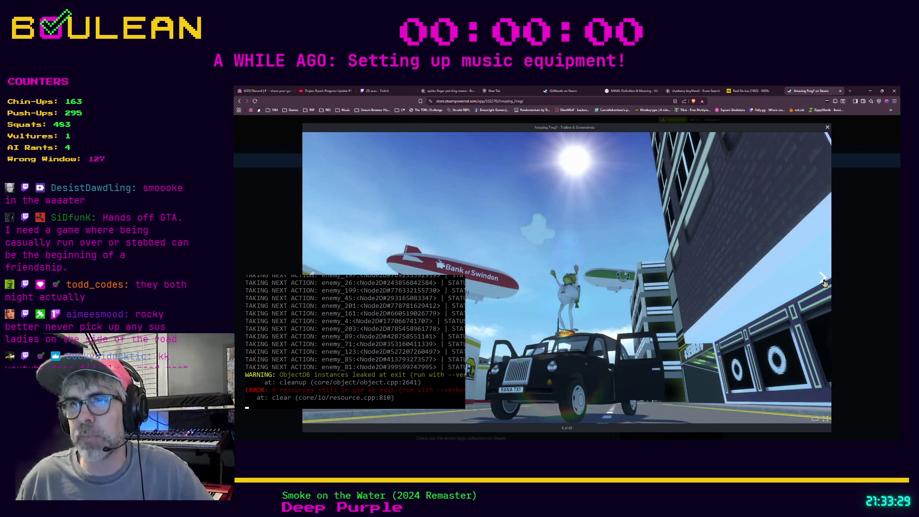
click(824, 283)
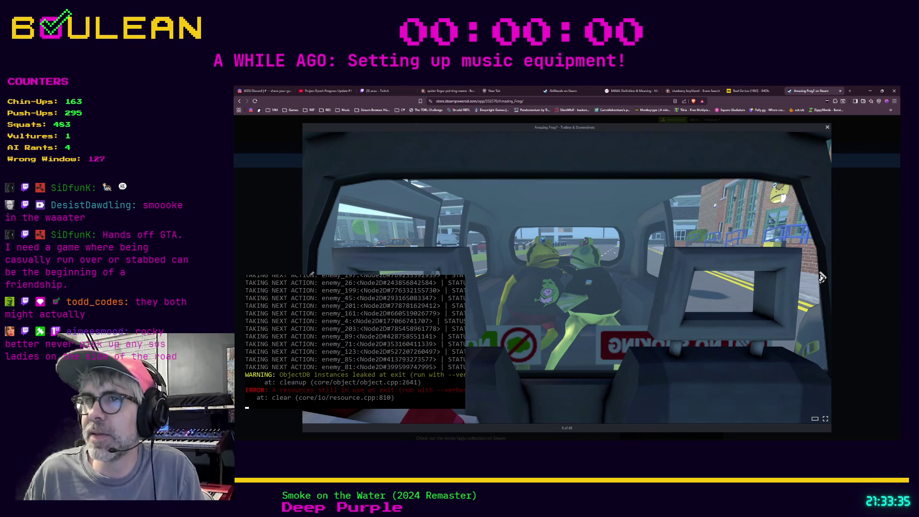
click(821, 278)
click(821, 279)
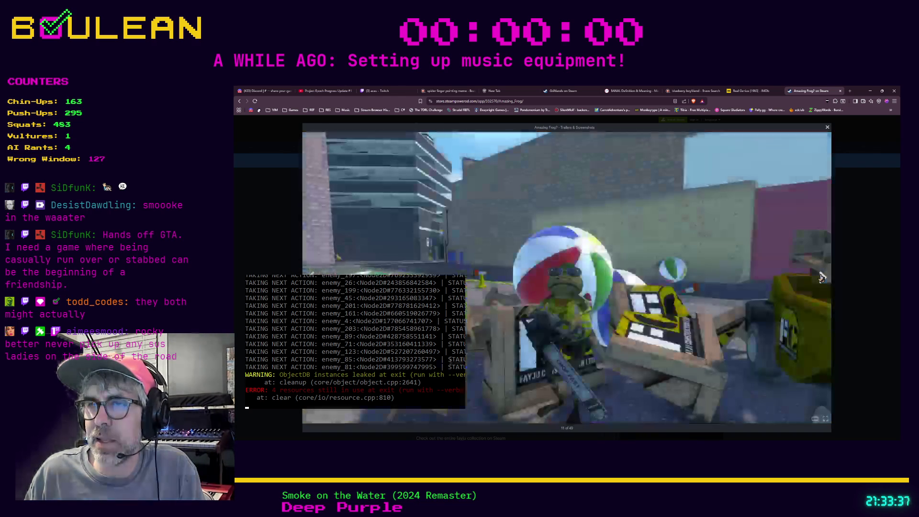
click(821, 279)
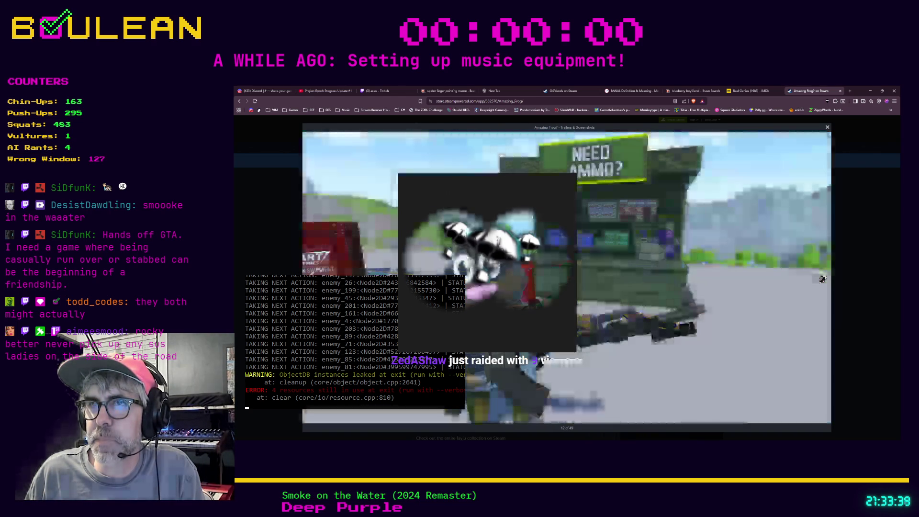
click(821, 278)
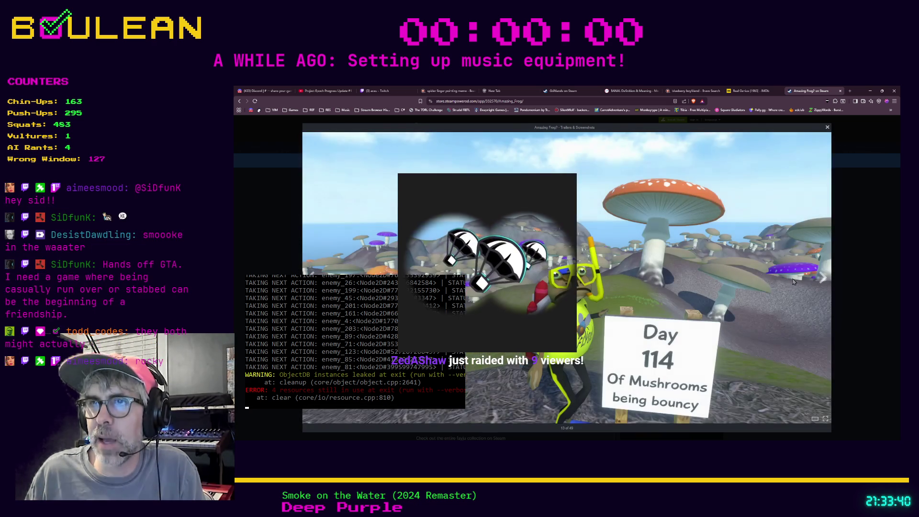
click(863, 238)
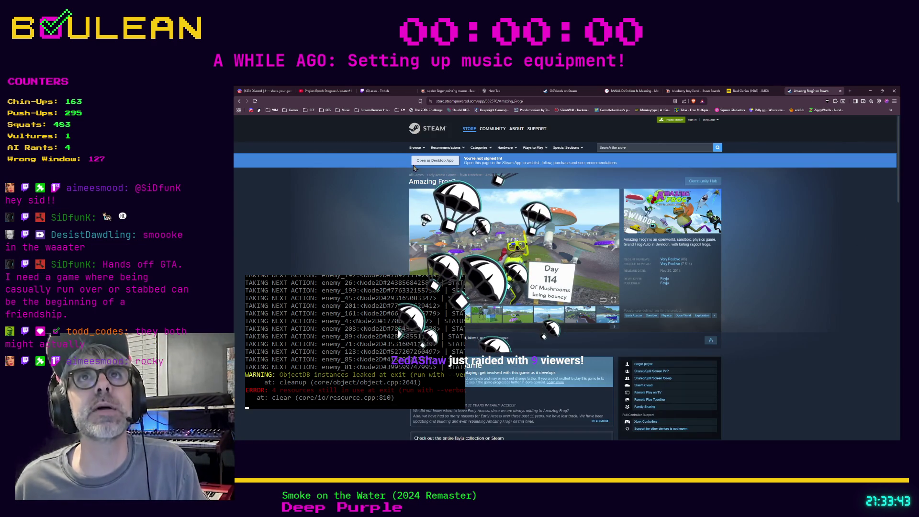
Step: Search 'simpsons hit and run' and open the Steam store front page in a new tab
click(660, 147)
text(simpsons h)
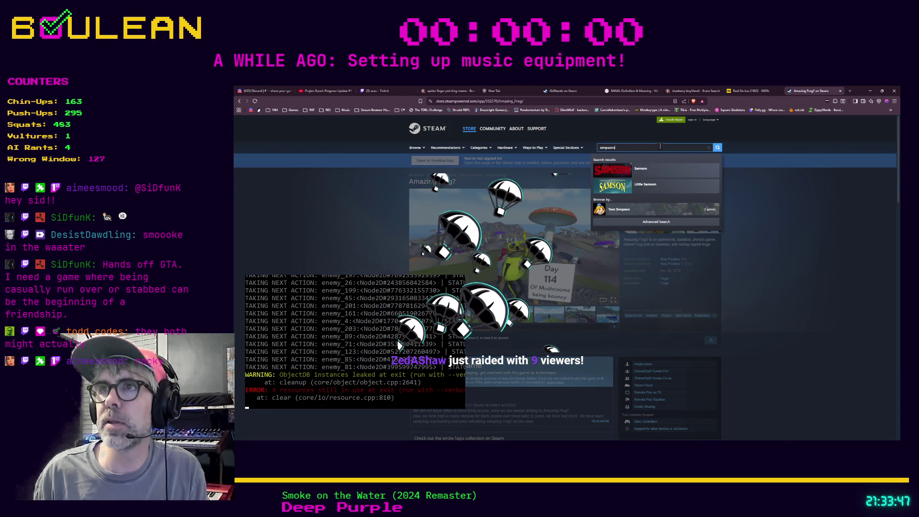
text(it and run)
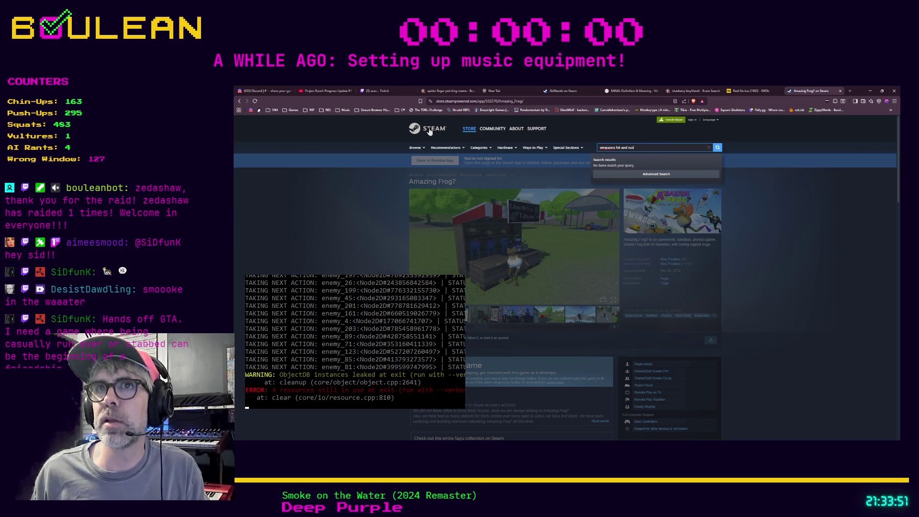
middle_click(427, 128)
click(812, 91)
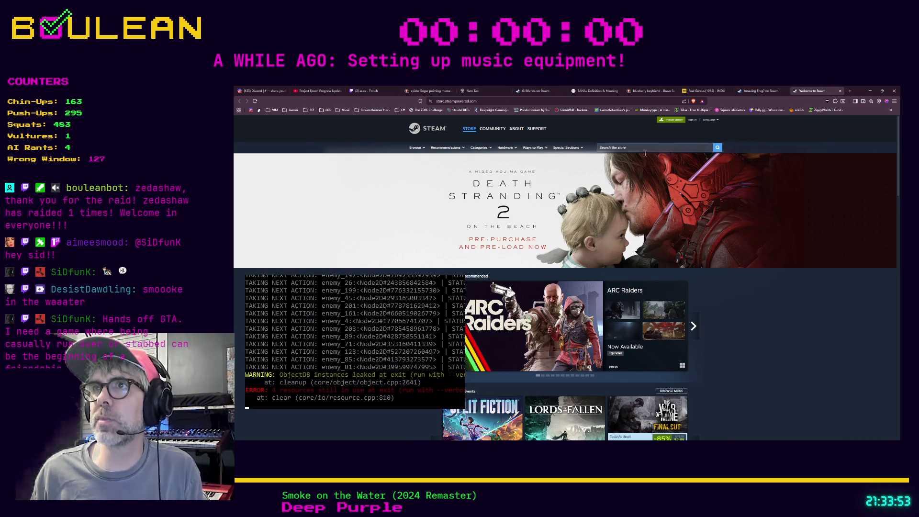
click(630, 147)
Step: Replace the 'simpson' search with 'lego city' and pick the LEGO City Undercover suggestion
text(simpson)
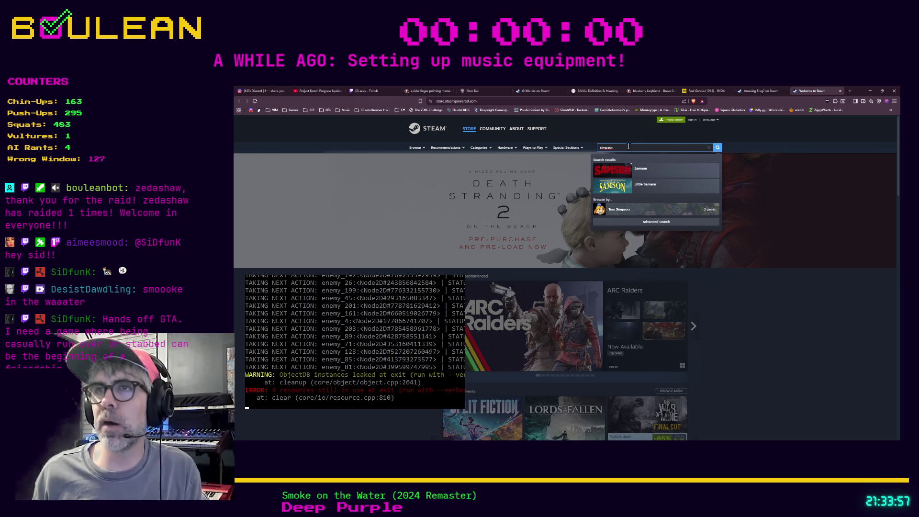
key(Escape)
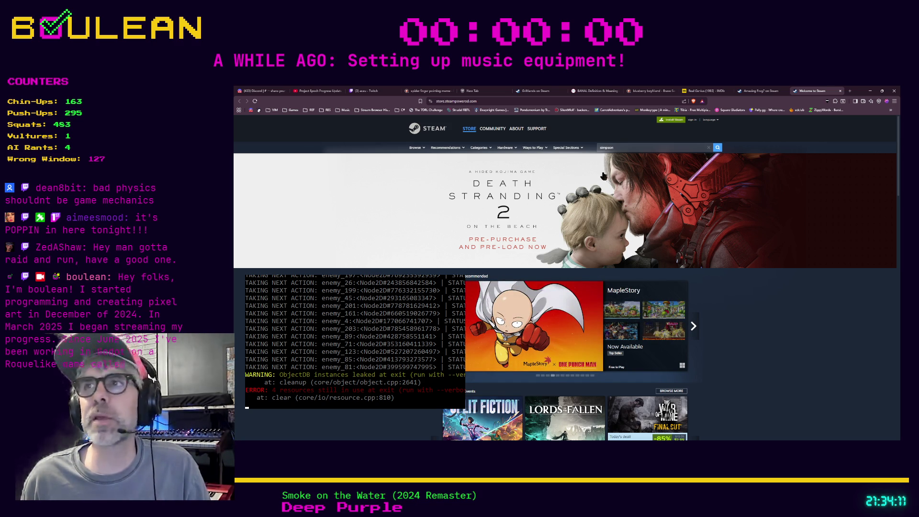
double_click(627, 147)
text(lego city)
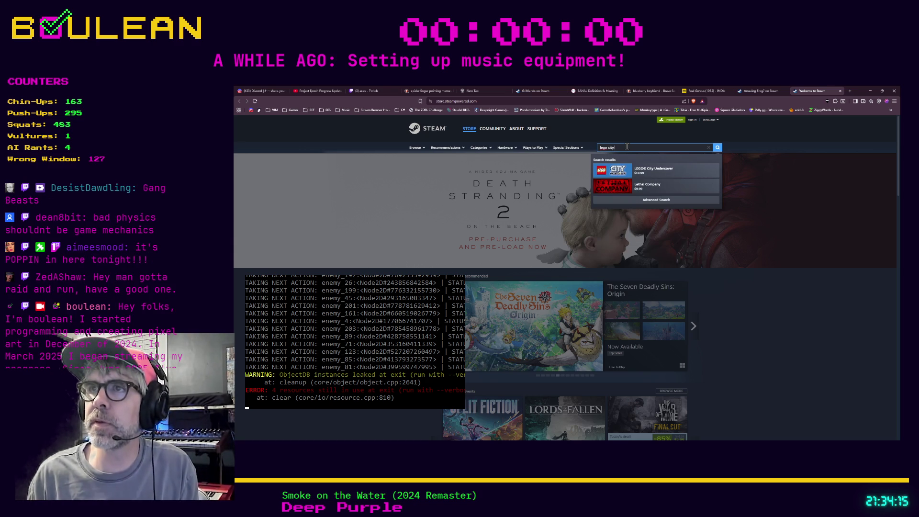
click(678, 173)
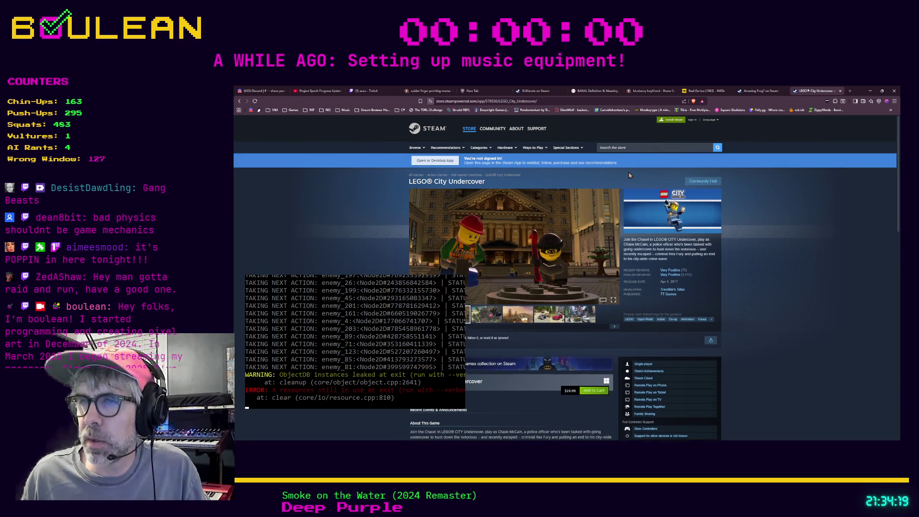
Step: Open a new tab, return to the LEGO City Undercover tab and enlarge its main screenshot
scroll(629, 175, down, 1)
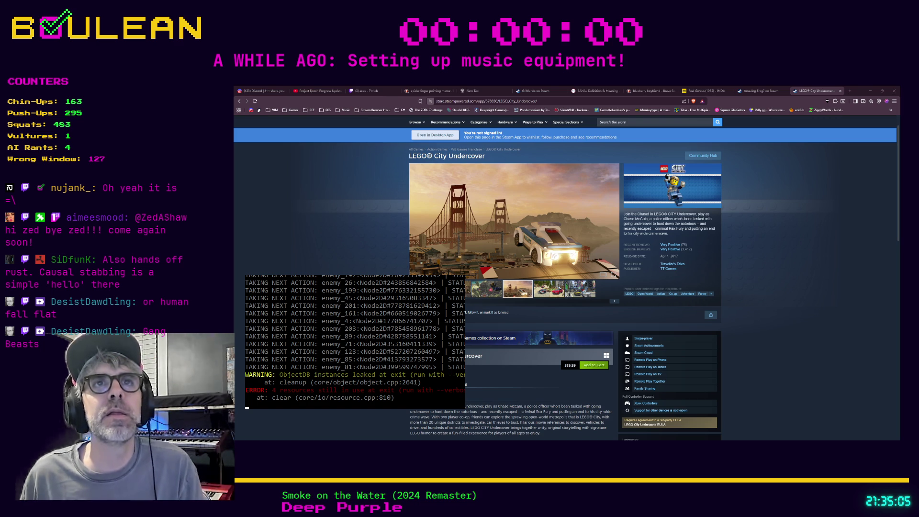
key(ctrl+t)
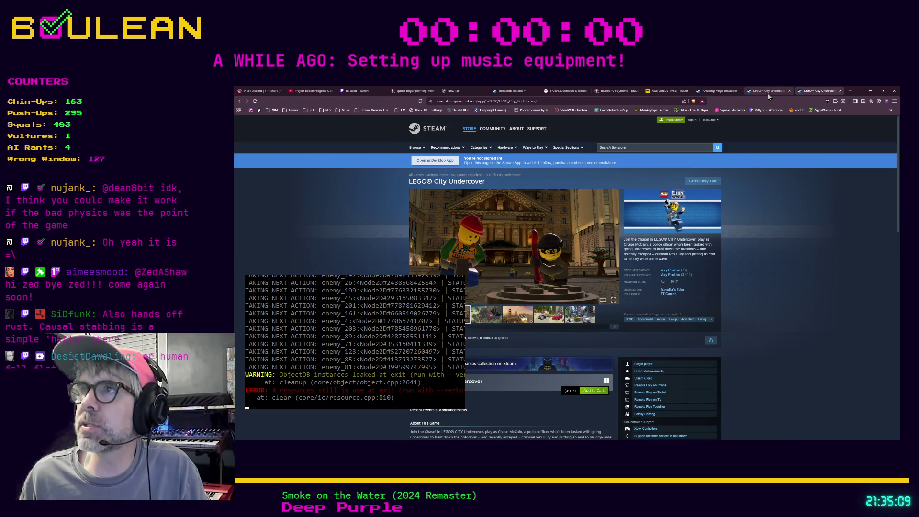
click(758, 91)
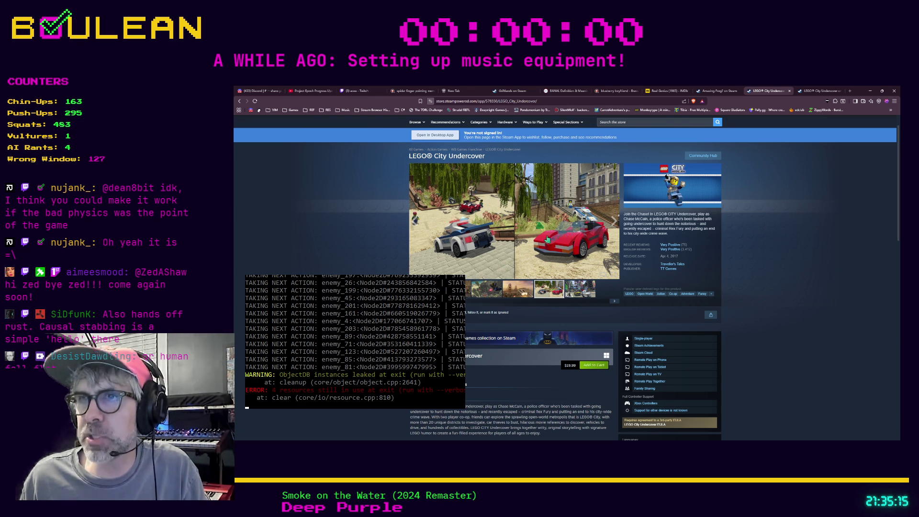
click(495, 241)
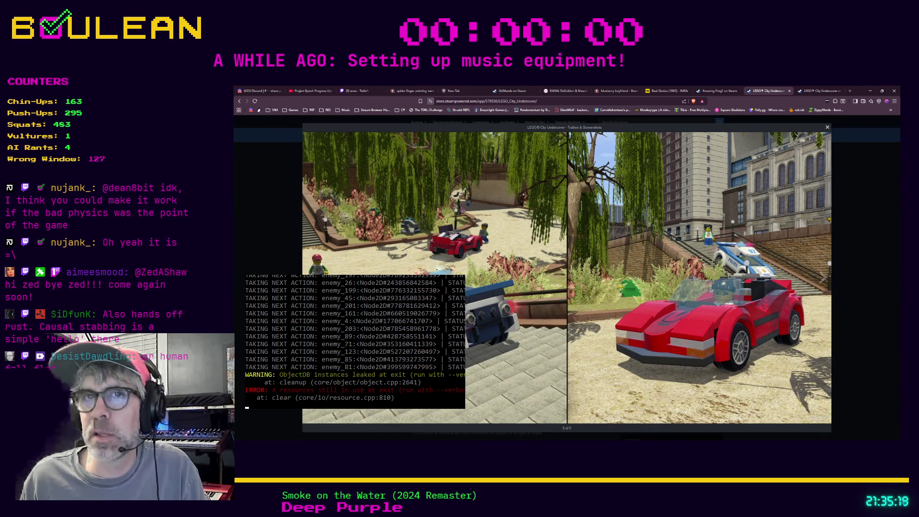
Step: Close the enlarged screenshot, scroll down the LEGO City Undercover page, then start a store search
key(Escape)
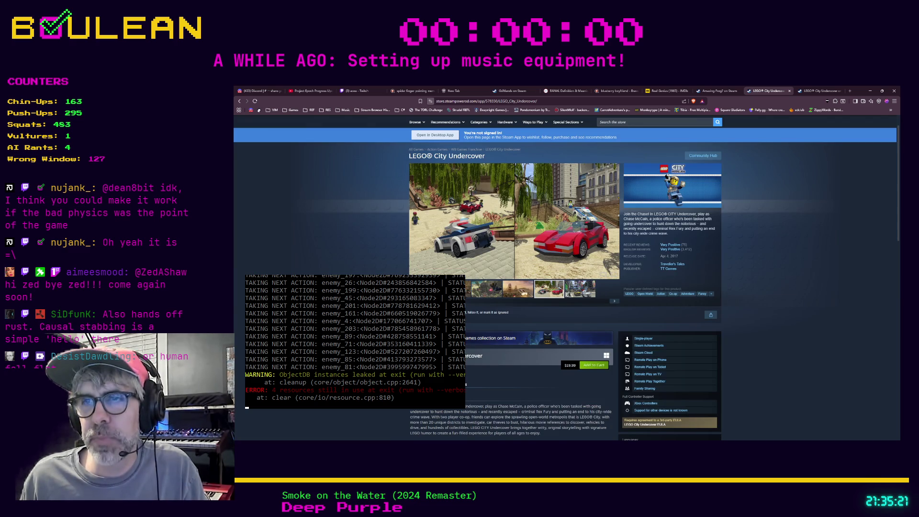
scroll(566, 278, down, 1)
scroll(566, 277, down, 1)
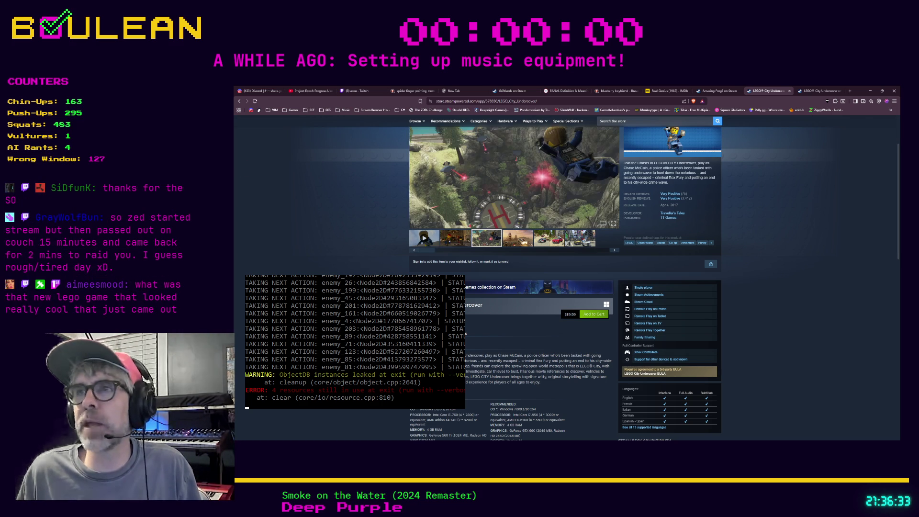
click(629, 123)
Step: Search 'lego', open LEGO Voyagers, and highlight the co-op part of its description
text(lego)
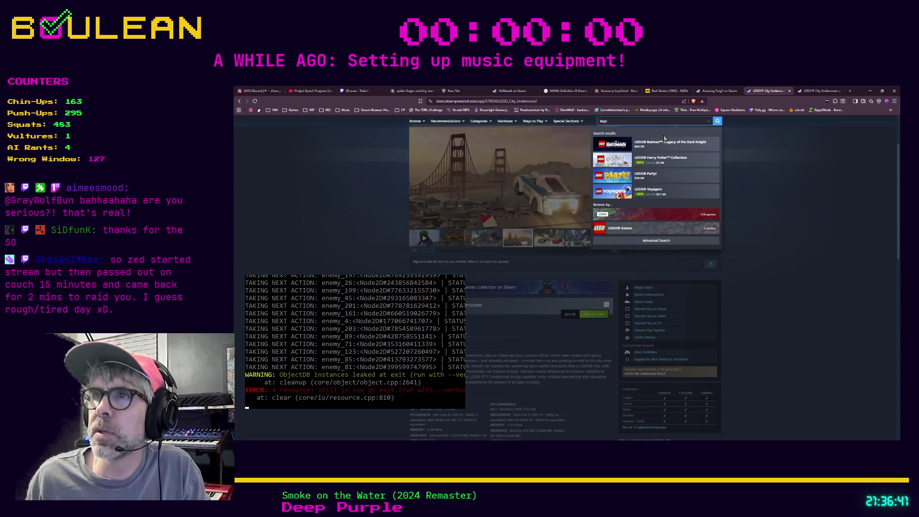
click(675, 191)
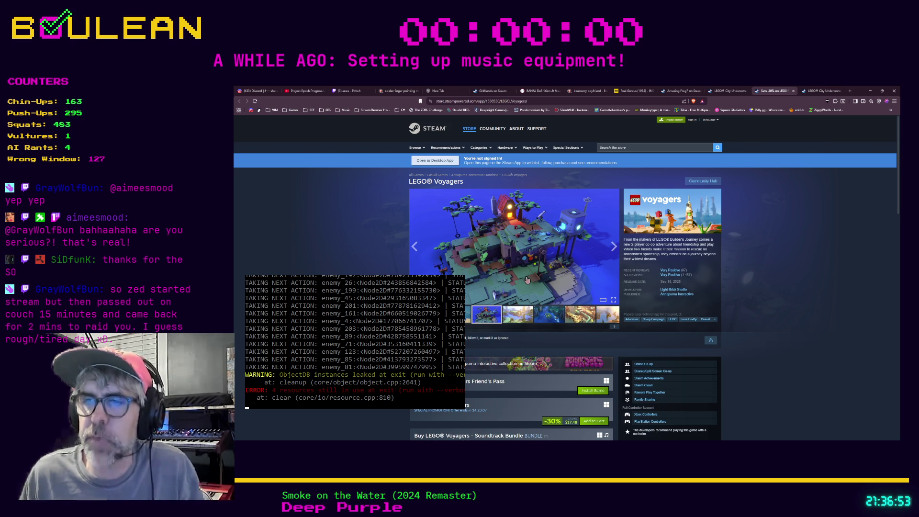
drag(681, 253, 629, 244)
click(665, 260)
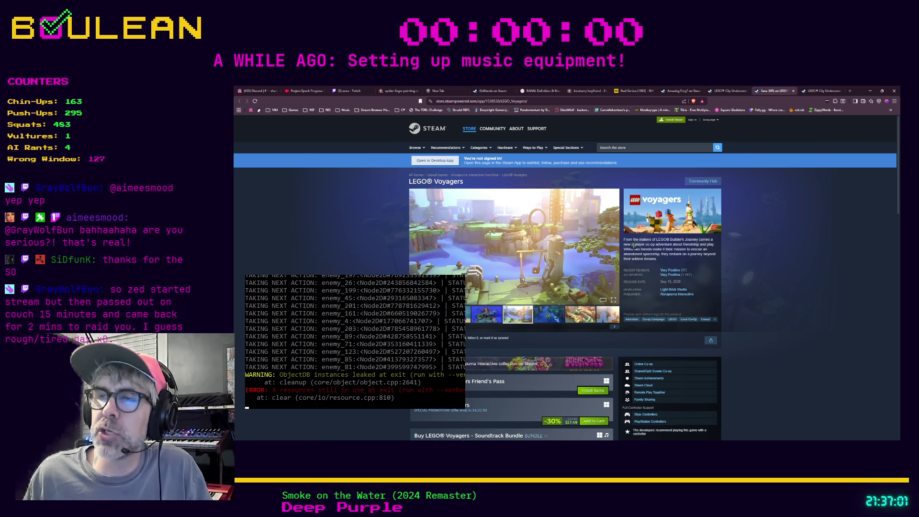
drag(664, 247, 634, 244)
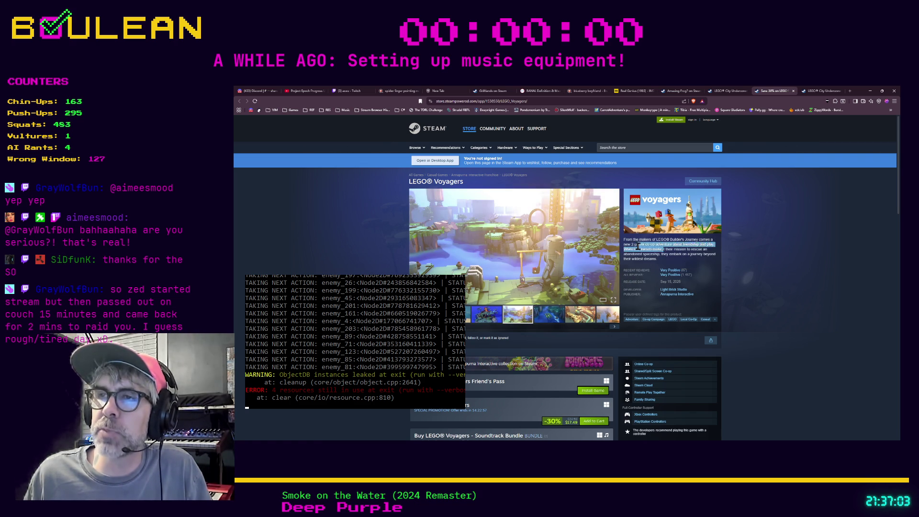
click(635, 245)
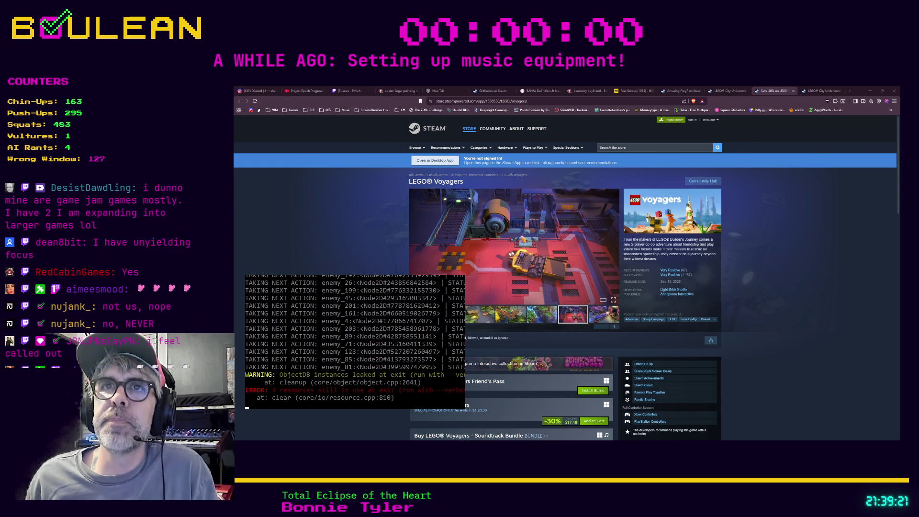
key(ctrl+3)
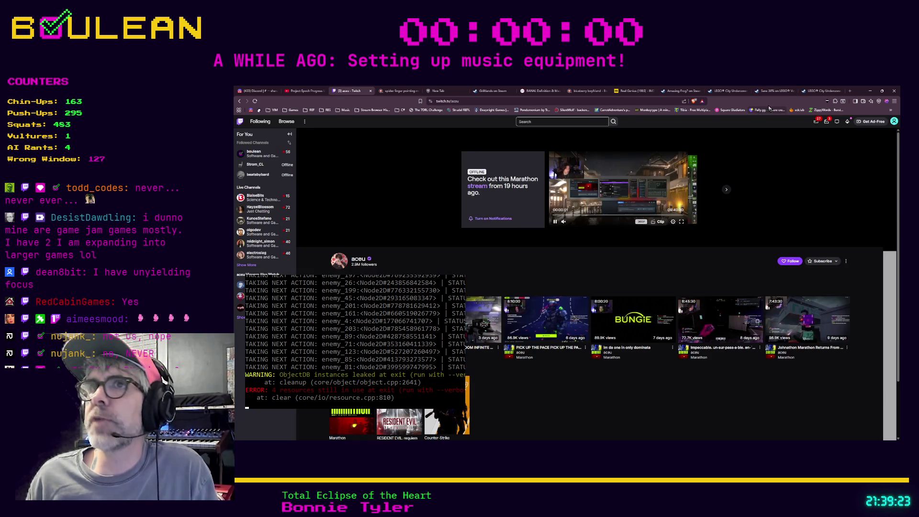